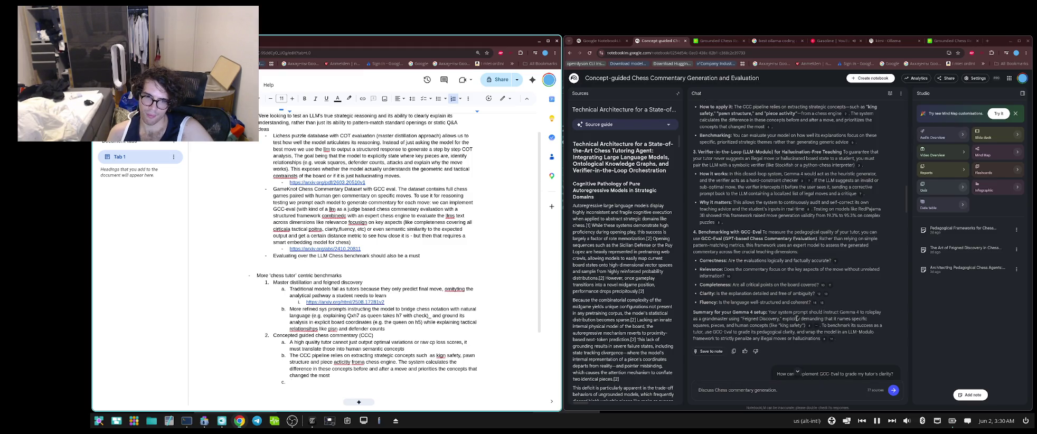
# - Create an empty numbered item 3 below sub-point c of the second benchmark idea
pyautogui.press('Return')
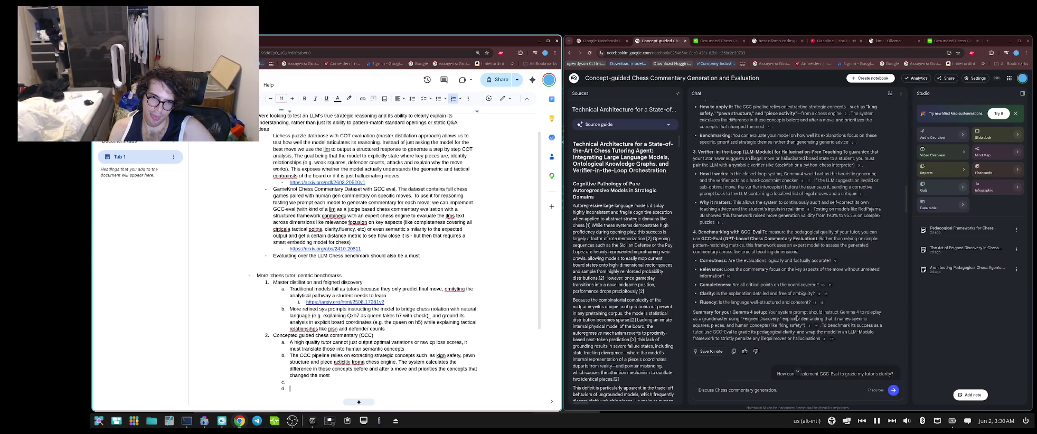
pyautogui.press('BackSpace')
pyautogui.press('BackSpace')
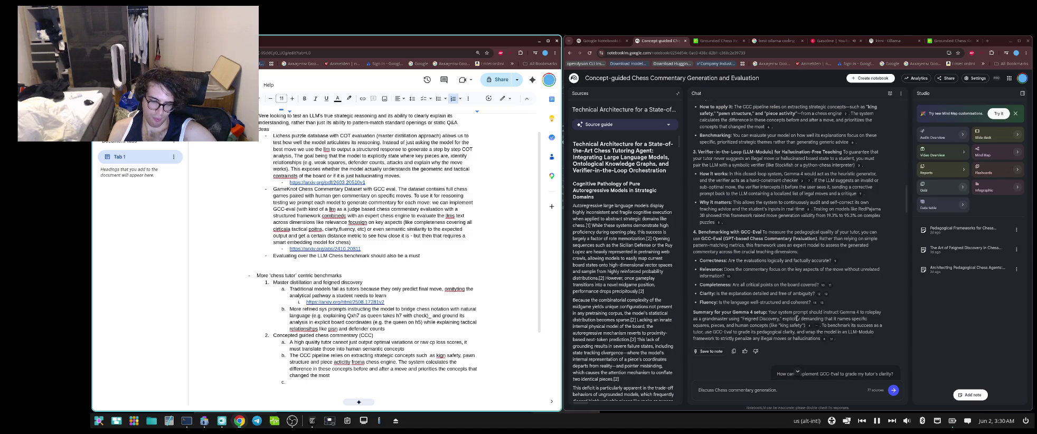
pyautogui.press('BackSpace')
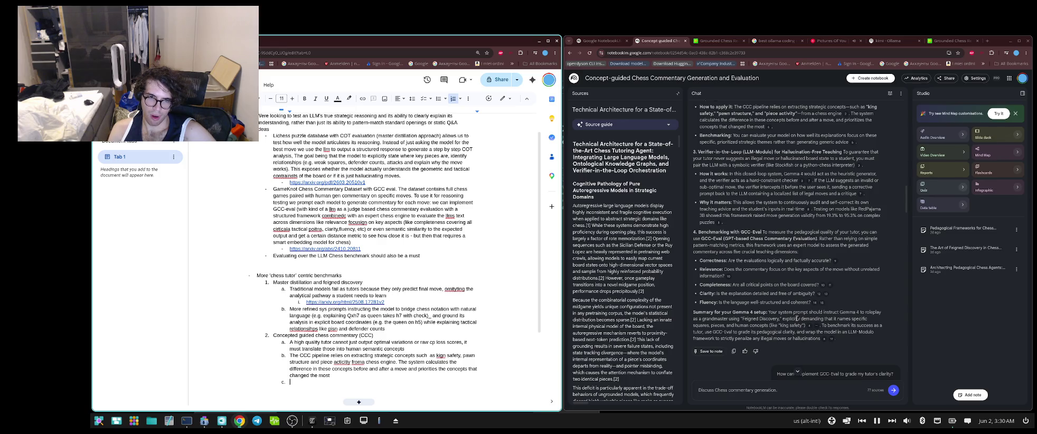
pyautogui.press('BackSpace')
pyautogui.hotkey('ctrl', 'z')
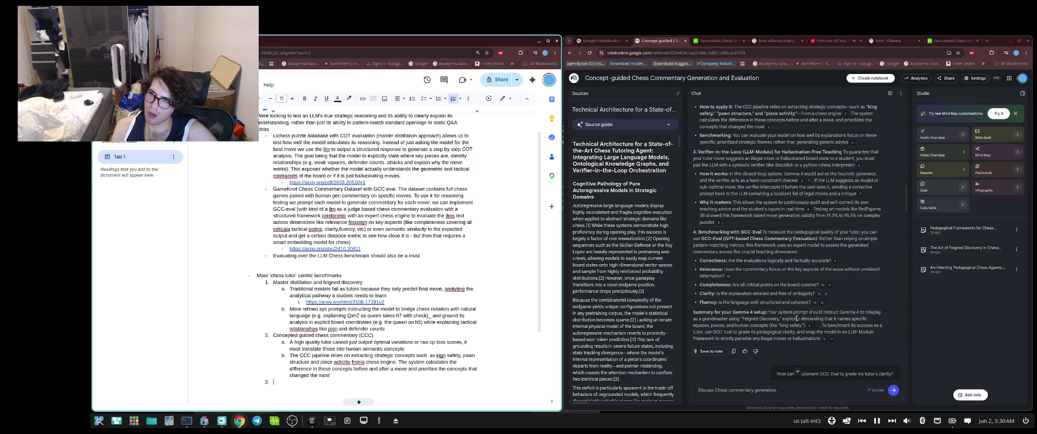
# - Title item 3 'Verifier in the loop' and begin its nested sub-point a with 'self'
pyautogui.write('Ver')
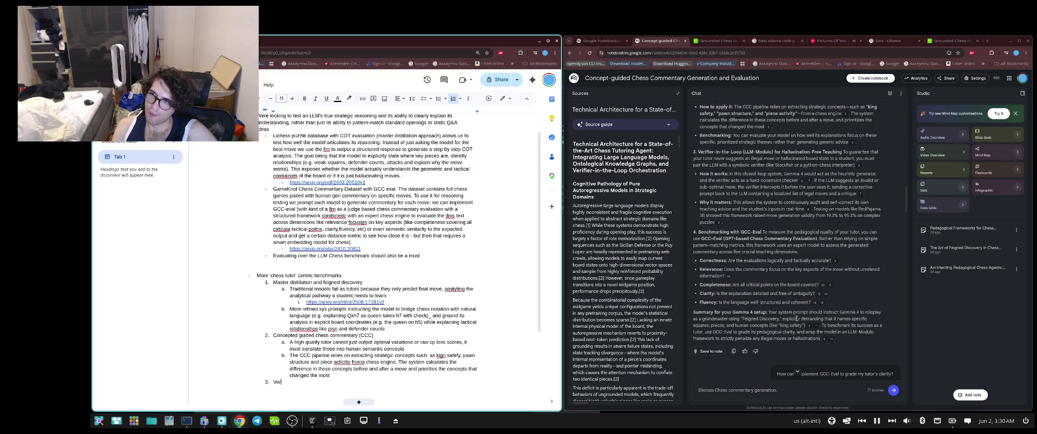
pyautogui.write('ifier in')
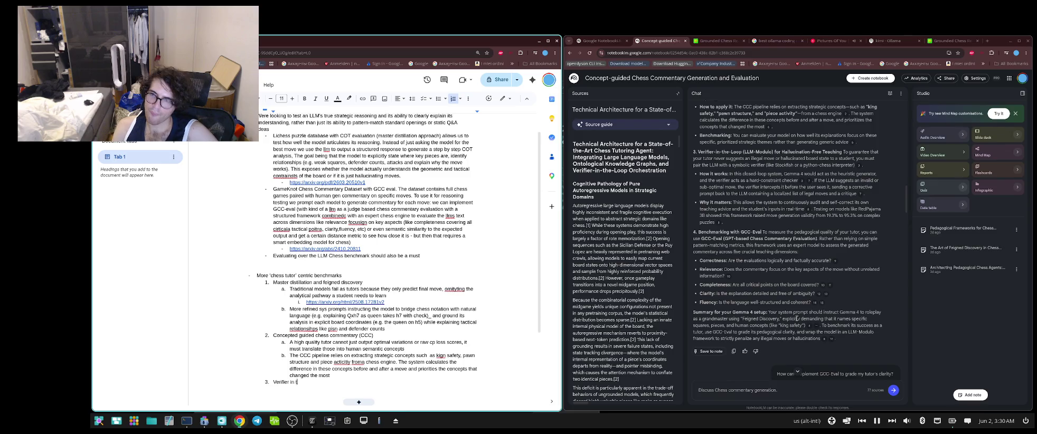
pyautogui.write(' the loop')
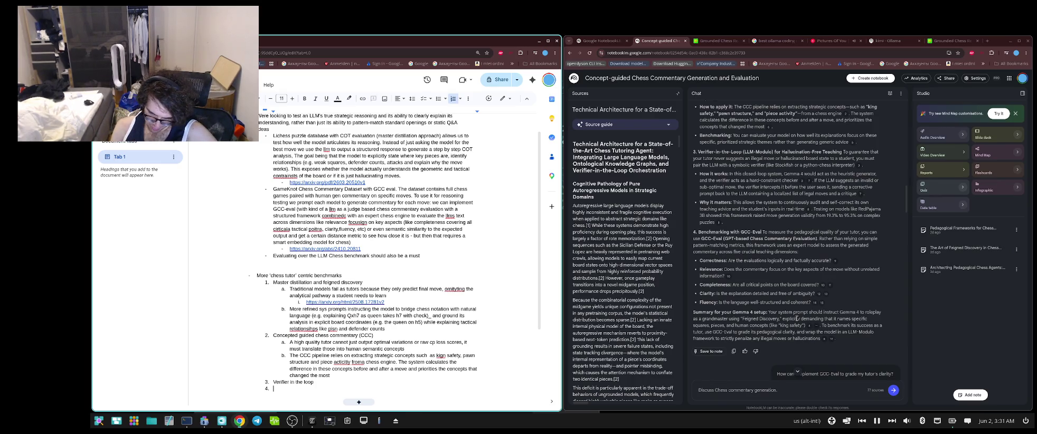
pyautogui.write('se')
pyautogui.press('Return')
pyautogui.write('self')
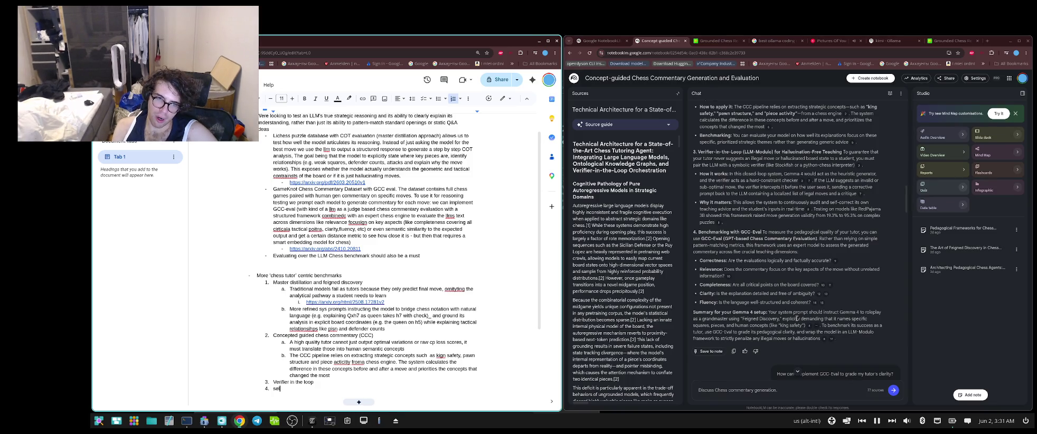
pyautogui.press('BackSpace')
pyautogui.press('BackSpace')
pyautogui.press('BackSpace')
pyautogui.press('BackSpace')
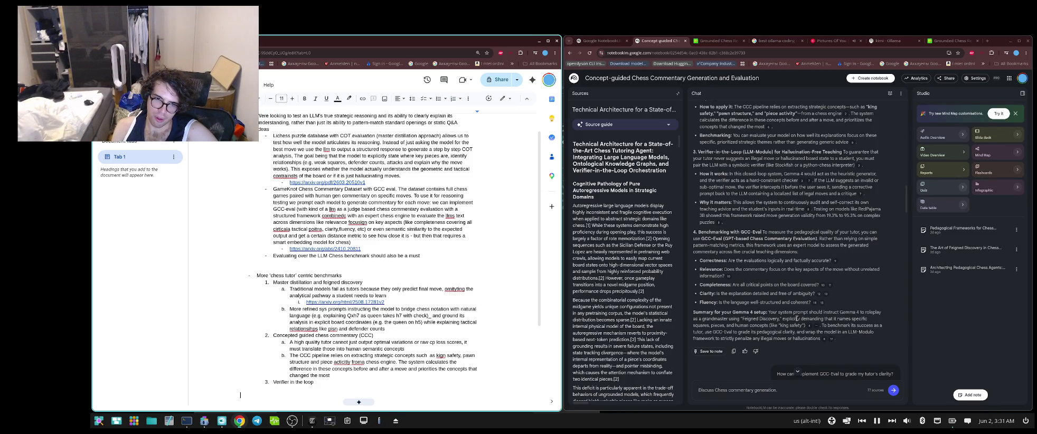
pyautogui.hotkey('ctrl', 'shift', '7')
pyautogui.press('Tab')
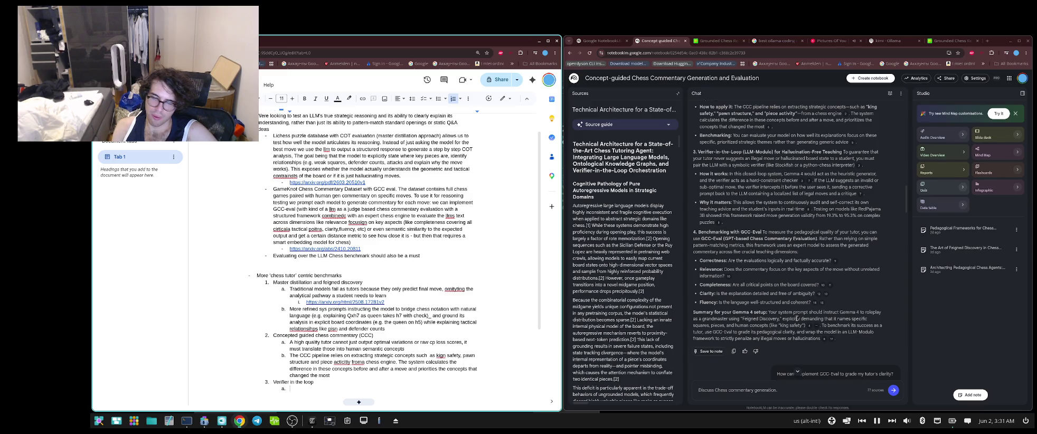
pyautogui.write('self')
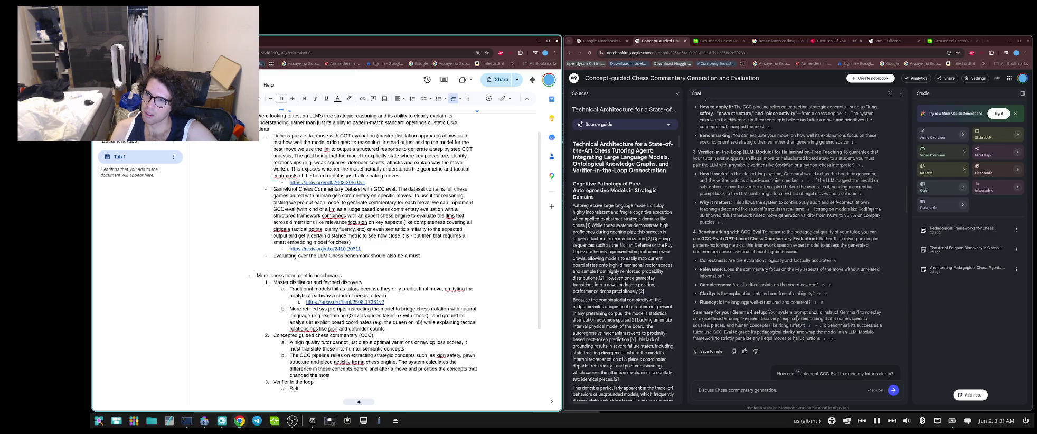
# - Complete sub-point a on self-auditing teaching advice, ending 'a bit like RL', then add empty item 4
pyautogui.write('allows ')
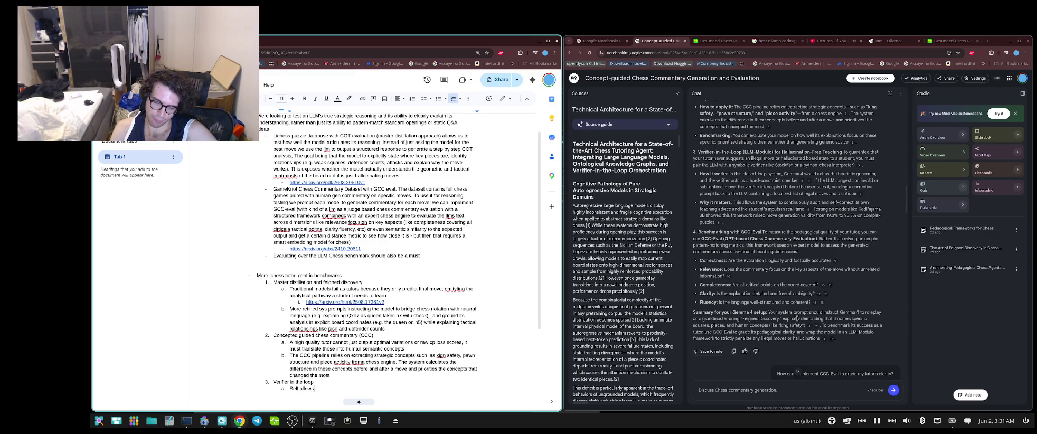
pyautogui.write('m')
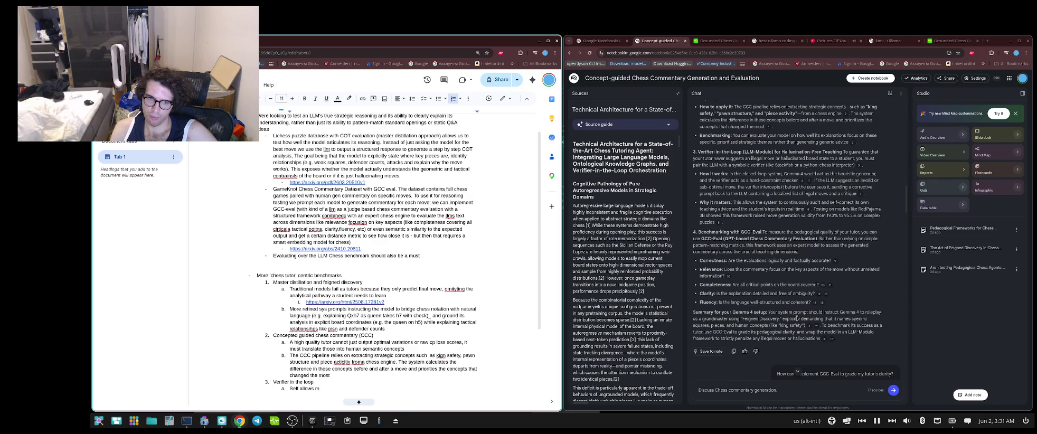
pyautogui.write('ystem ')
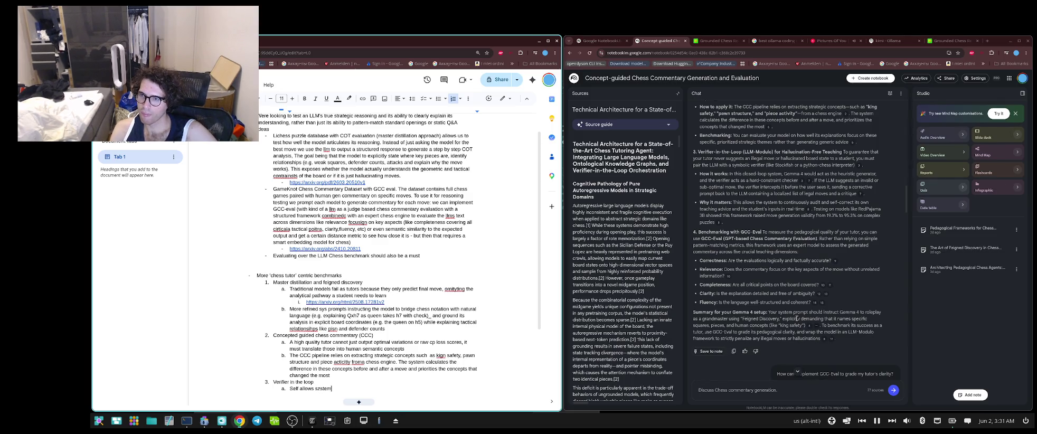
pyautogui.write('to continou')
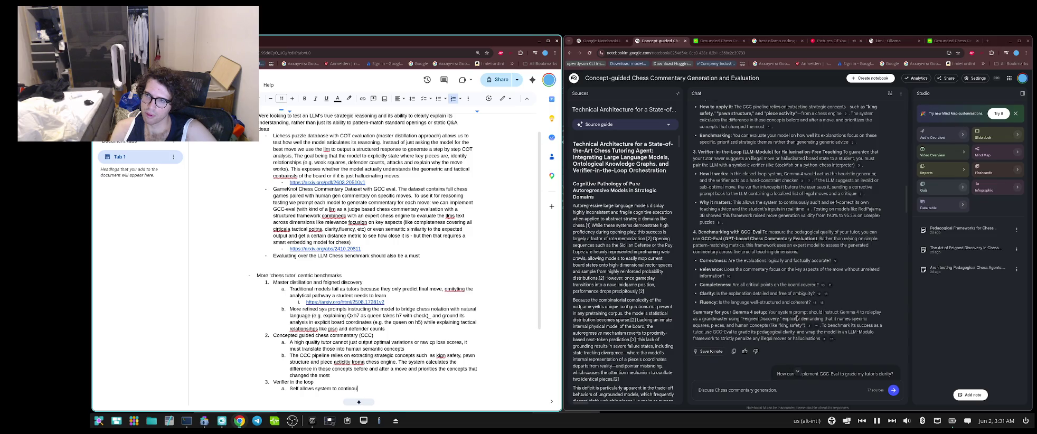
pyautogui.write('sly')
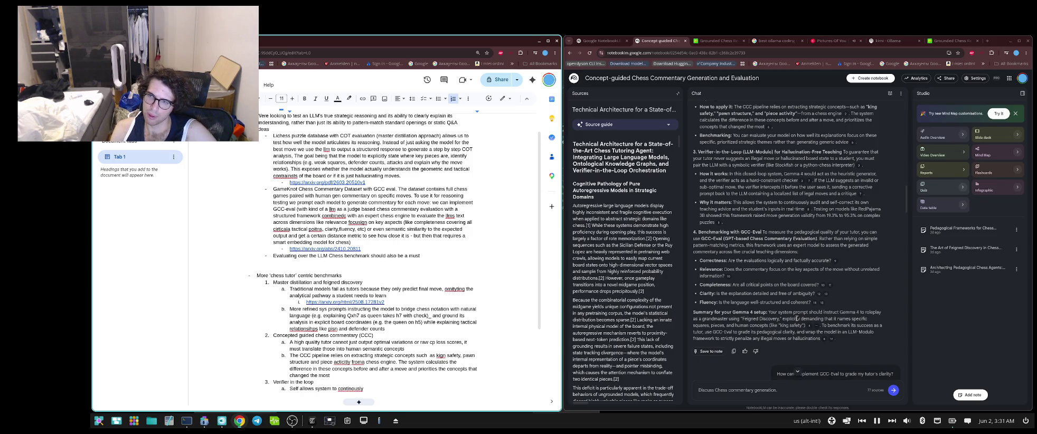
pyautogui.write(' a')
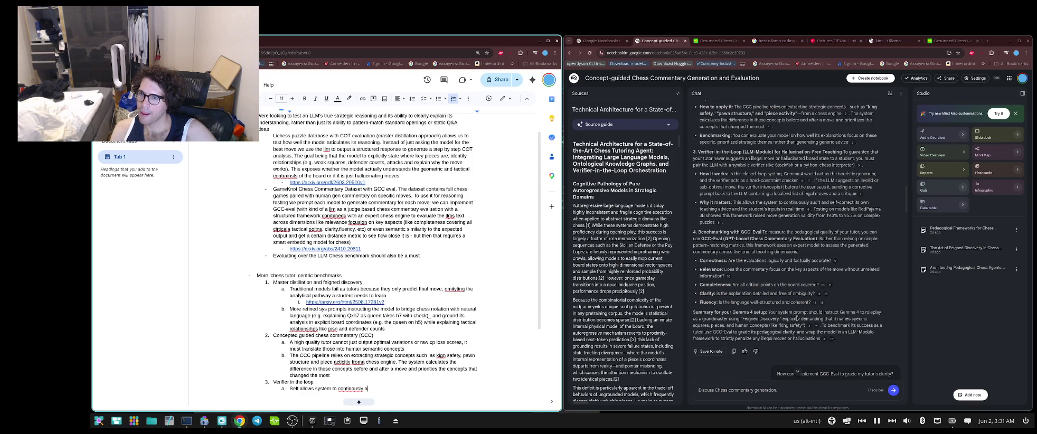
pyautogui.write('udit')
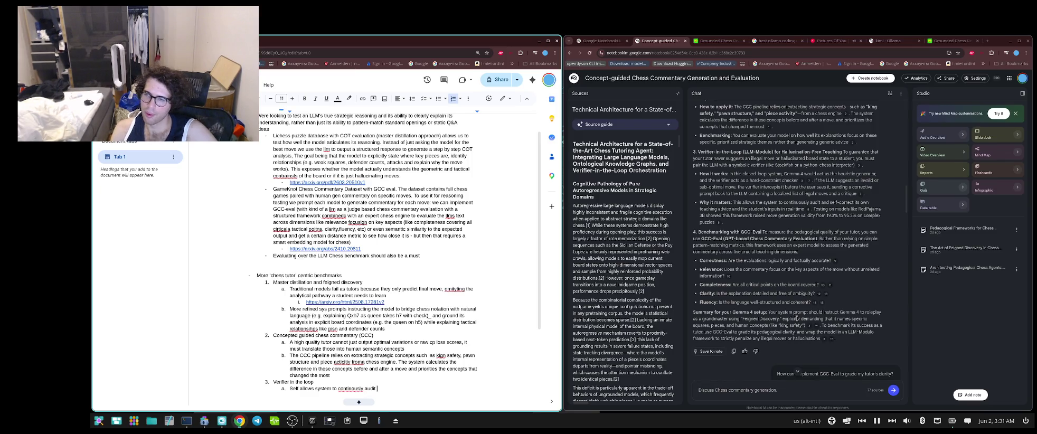
pyautogui.write('and self co')
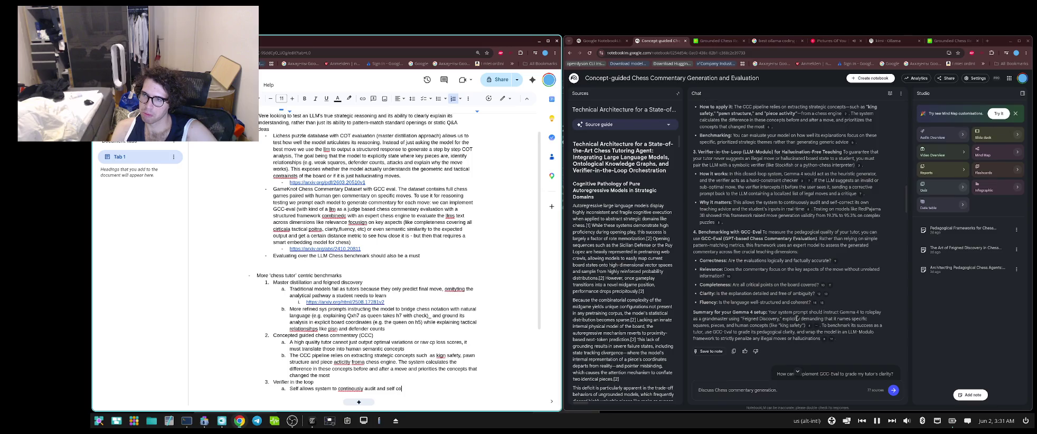
pyautogui.write('rrect its')
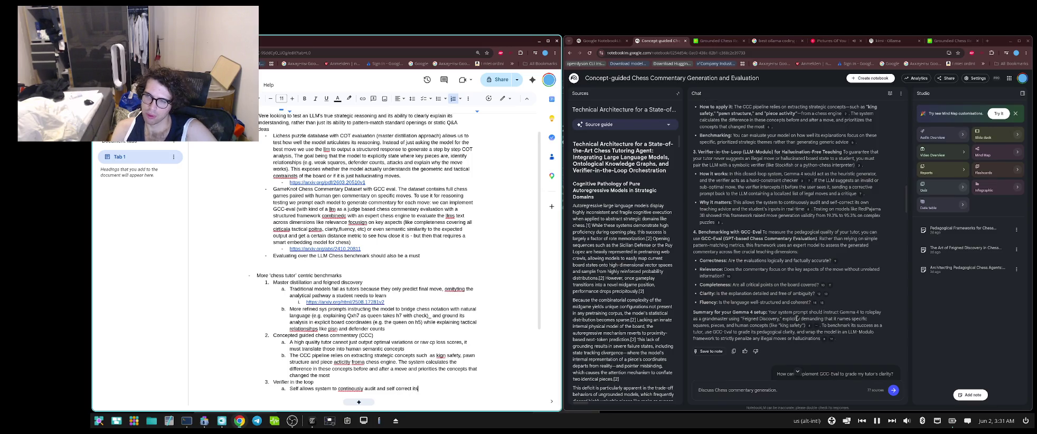
pyautogui.write(' own tea')
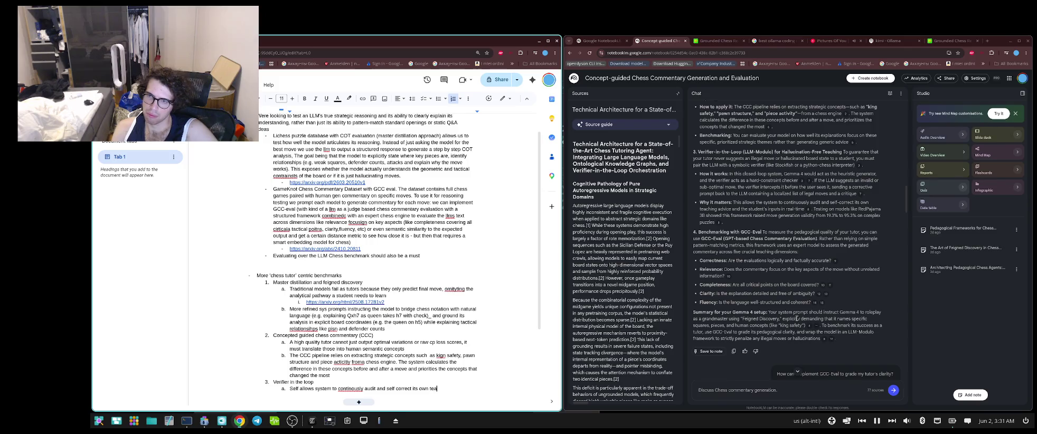
pyautogui.write('ching ')
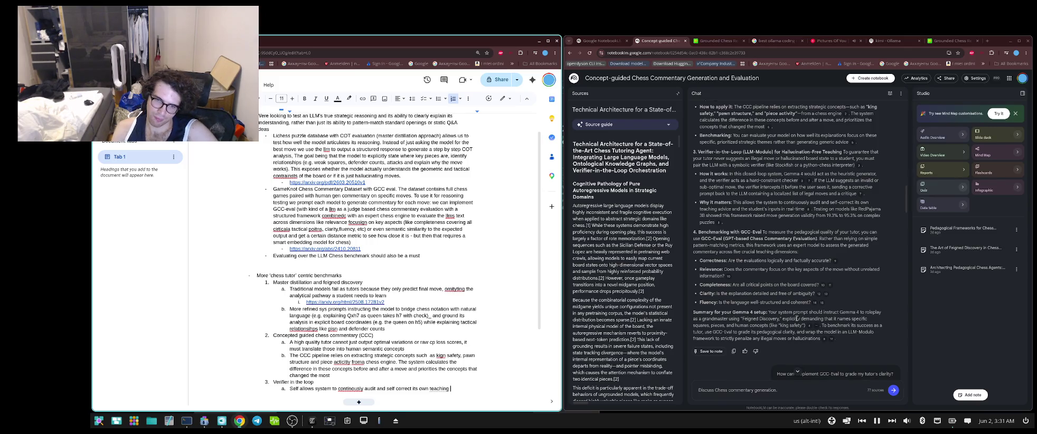
pyautogui.write('advice ')
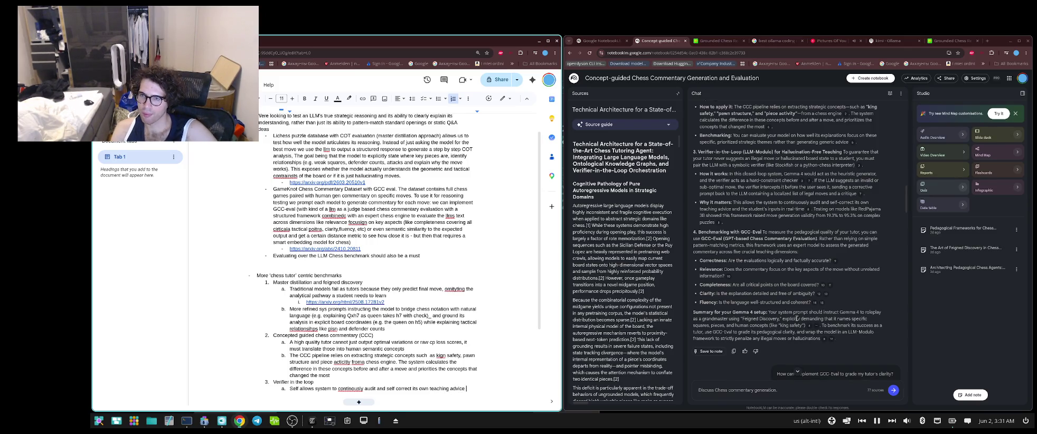
pyautogui.write('- ')
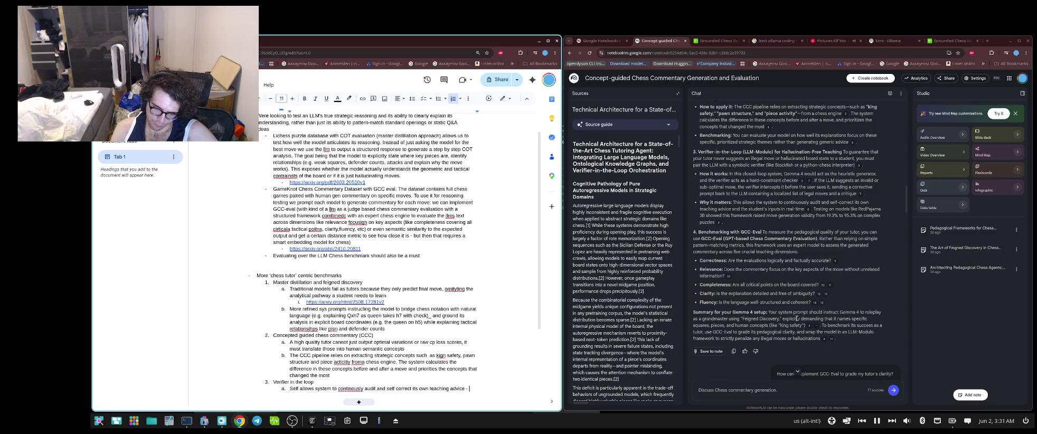
pyautogui.write('based on ')
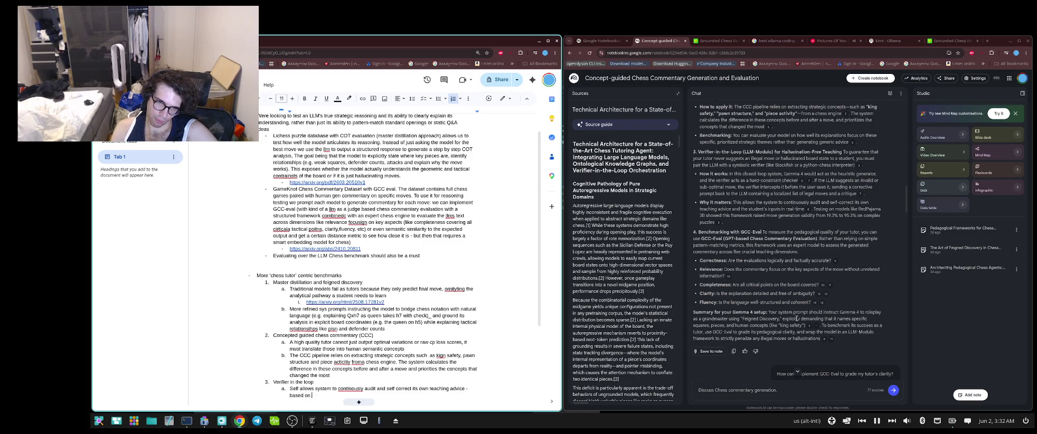
pyautogui.write('progression')
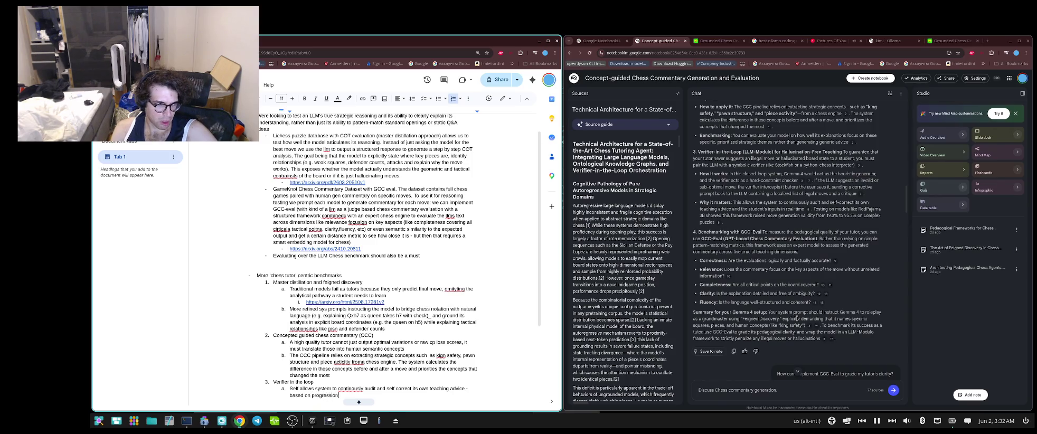
pyautogui.write(' can b')
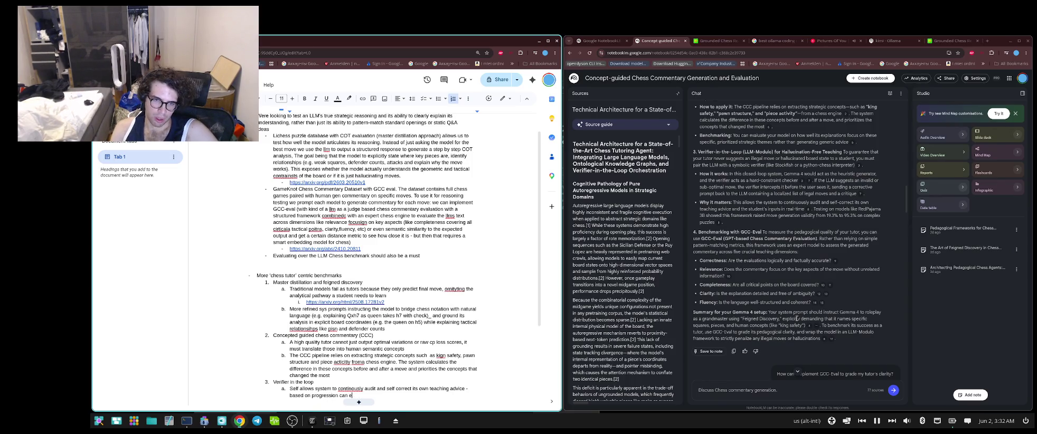
pyautogui.write('e')
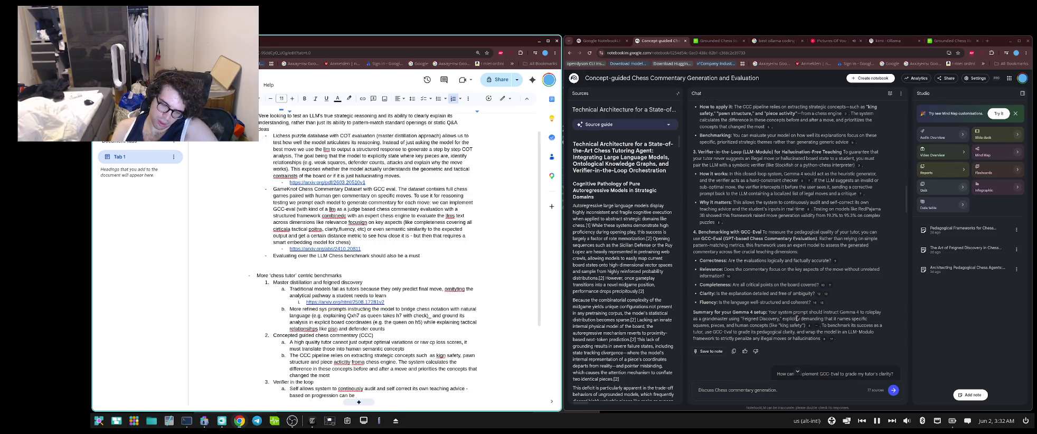
pyautogui.write('a bit liek')
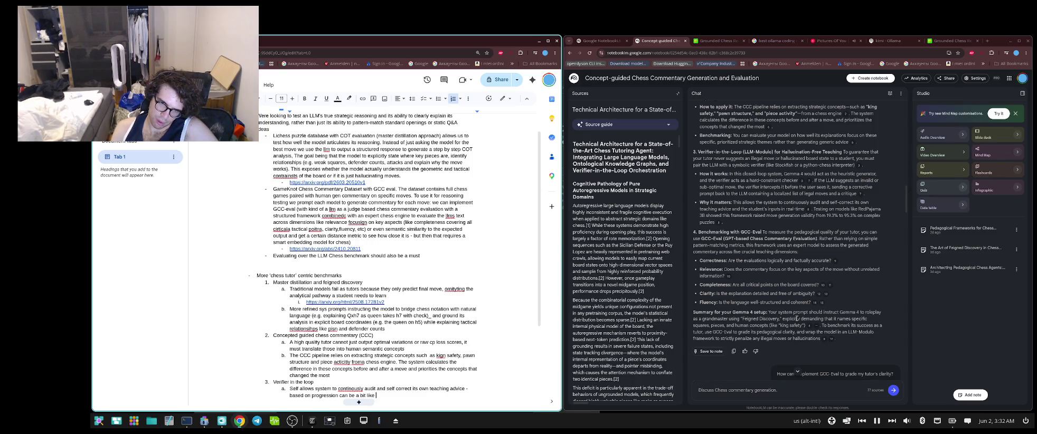
pyautogui.write(' RL')
pyautogui.press('Return')
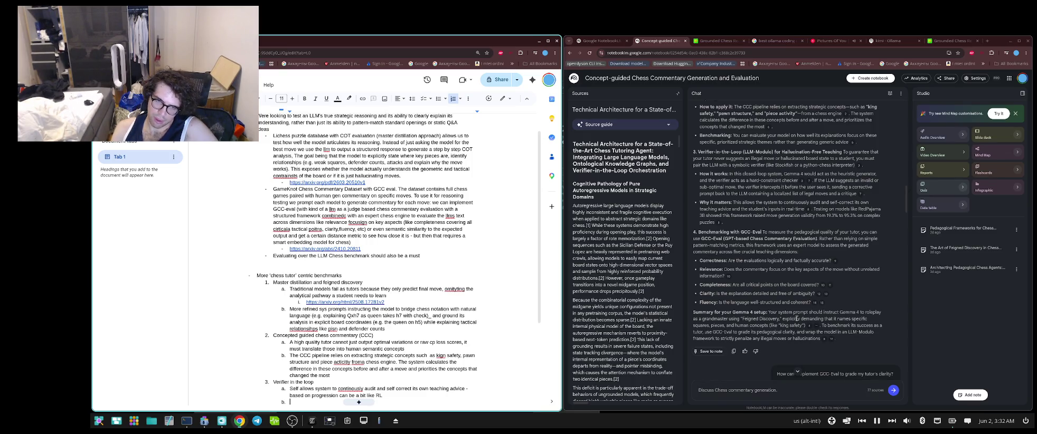
pyautogui.hotkey('shift', 'Tab')
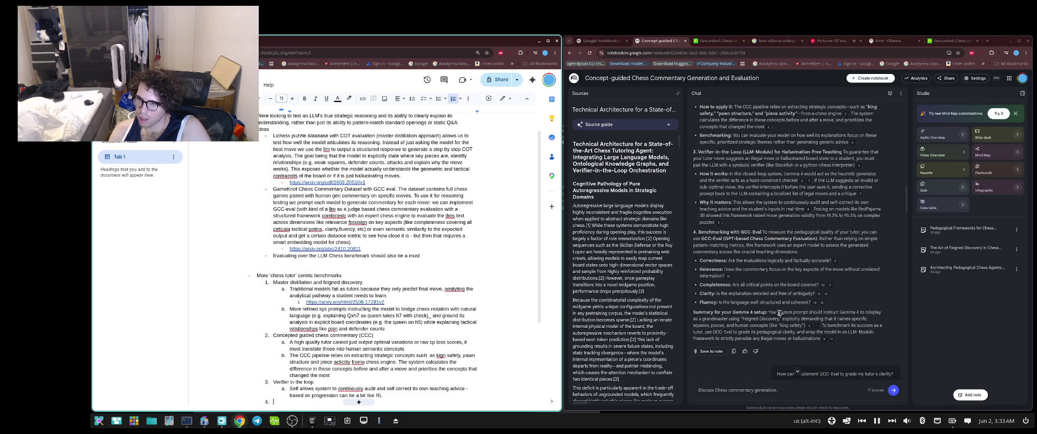
pyautogui.moveTo(779, 312); pyautogui.dragTo(784, 324)
pyautogui.hotkey('ctrl', 'c')
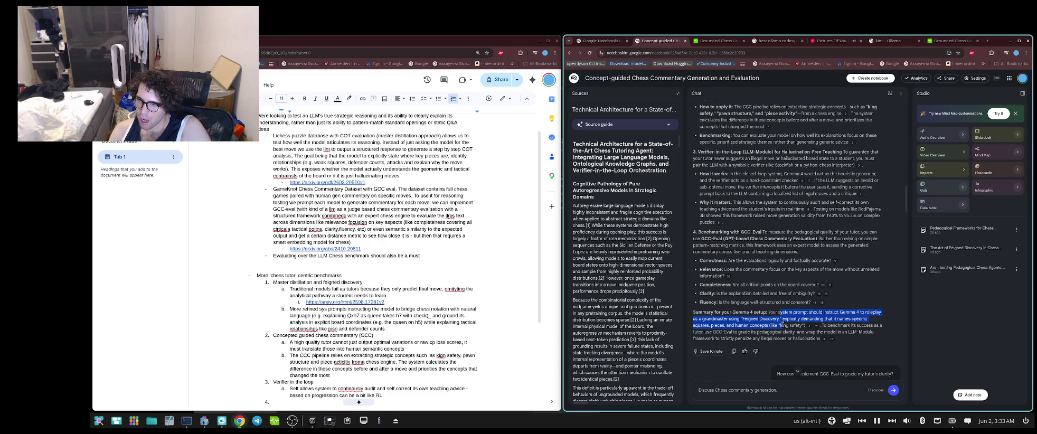
# - Select the full 'Summary for your Gemma 4 setup' paragraph in the NotebookLM chat answer
pyautogui.moveTo(780, 324); pyautogui.dragTo(778, 331)
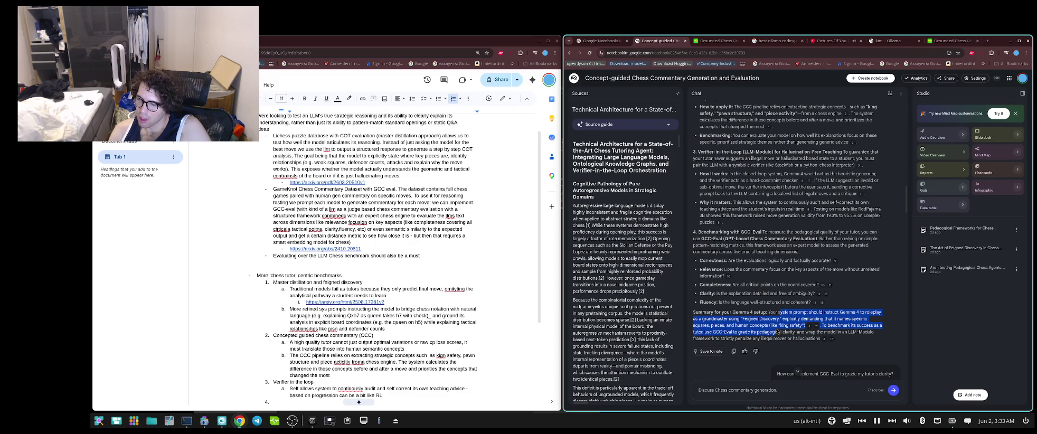
pyautogui.moveTo(777, 331); pyautogui.dragTo(774, 346)
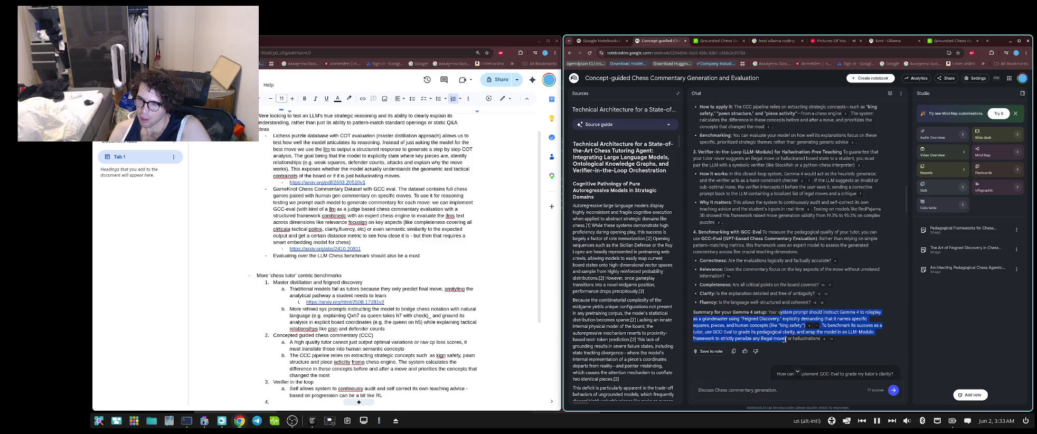
pyautogui.click(785, 339)
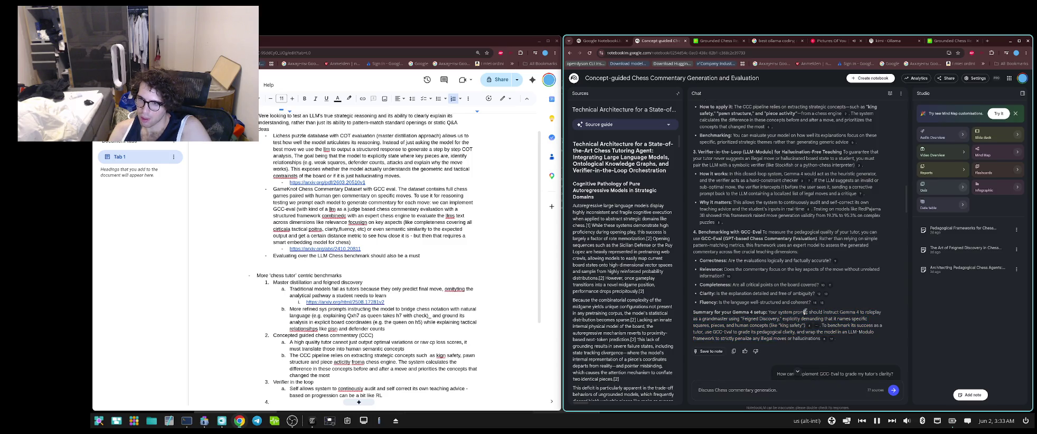
pyautogui.moveTo(778, 311); pyautogui.dragTo(817, 339)
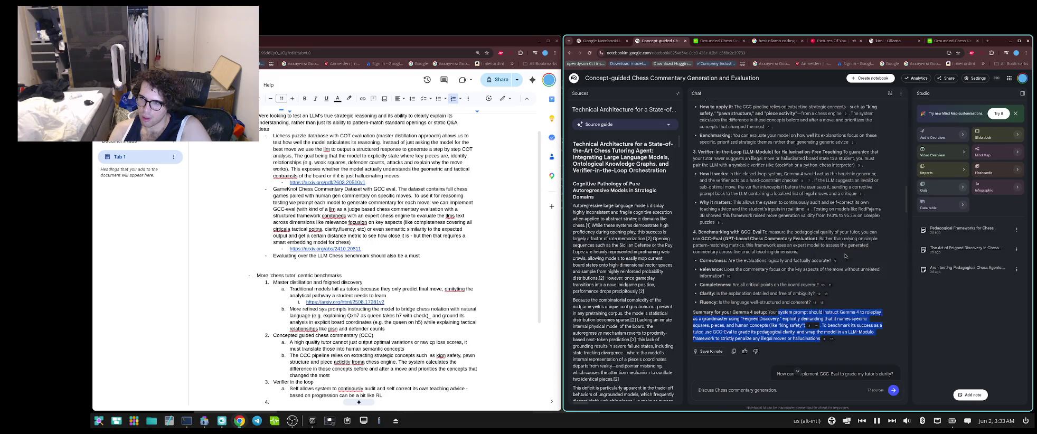
pyautogui.scroll(-3, 425, 264)
# - Paste the Gemma 4 summary as plain text into item 4 and prefix it with 'The'
pyautogui.click(425, 325)
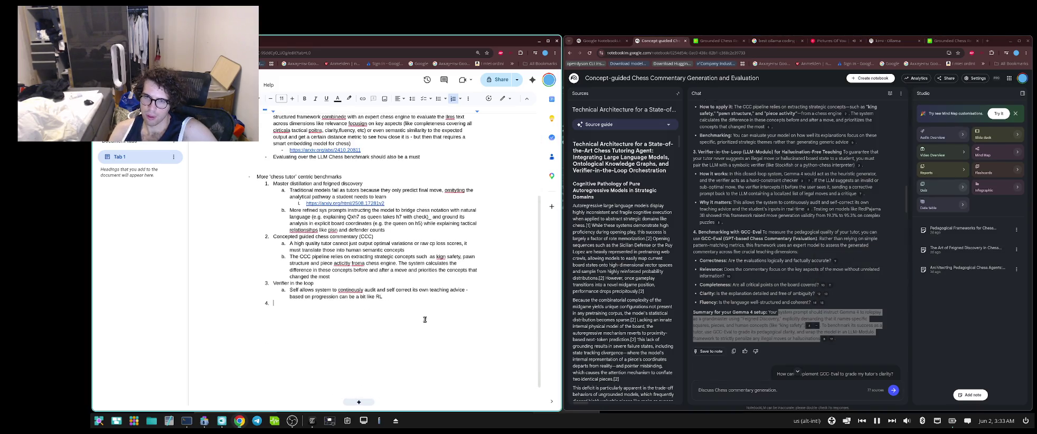
pyautogui.hotkey('ctrl', 'v')
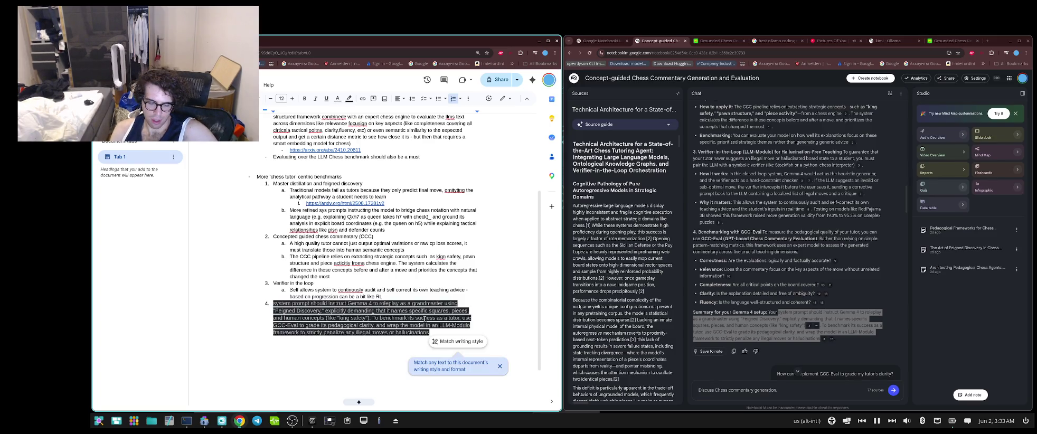
pyautogui.hotkey('ctrl', 'z')
pyautogui.rightClick(406, 304)
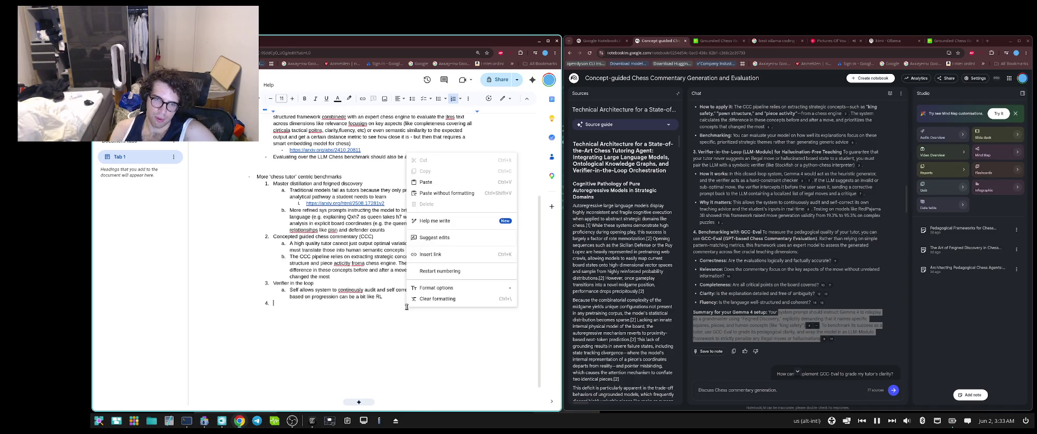
pyautogui.click(445, 194)
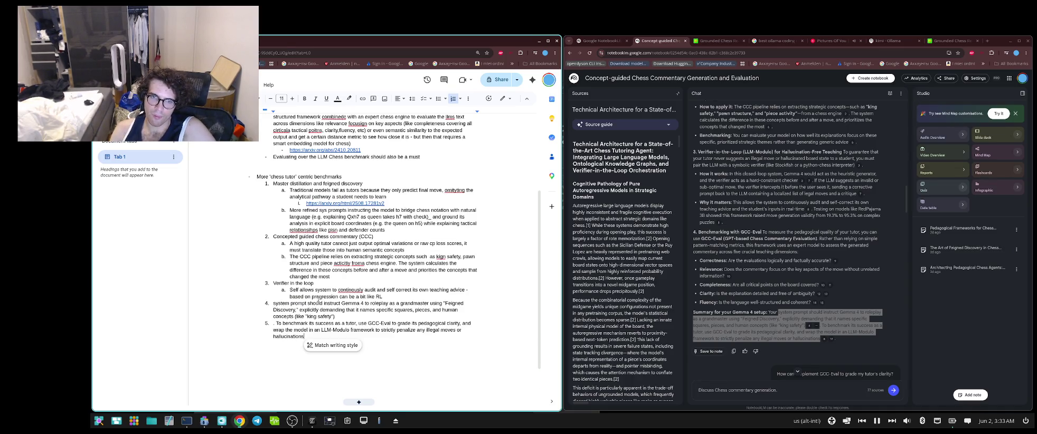
pyautogui.click(274, 304)
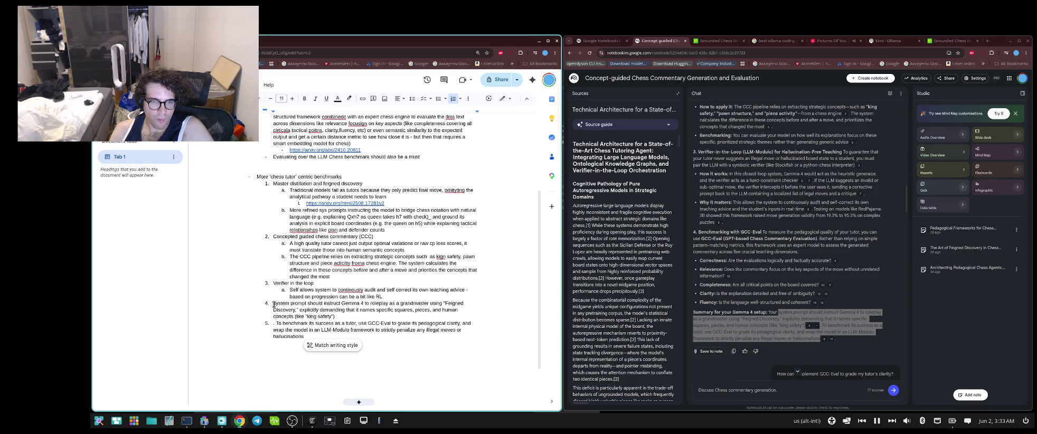
pyautogui.write('The s')
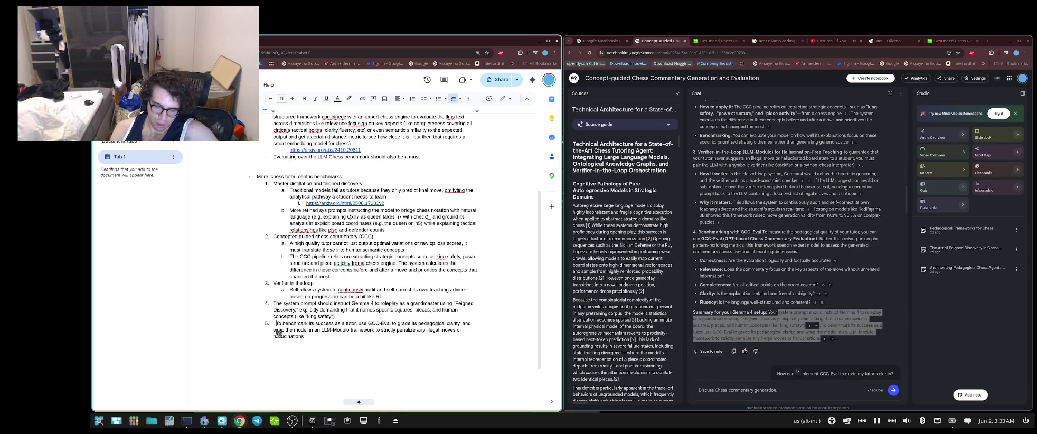
# - Nest the 'To benchmark' sentence as sub-point a, remove the stray '")' and write 'LLM Modulo'
pyautogui.press('BackSpace')
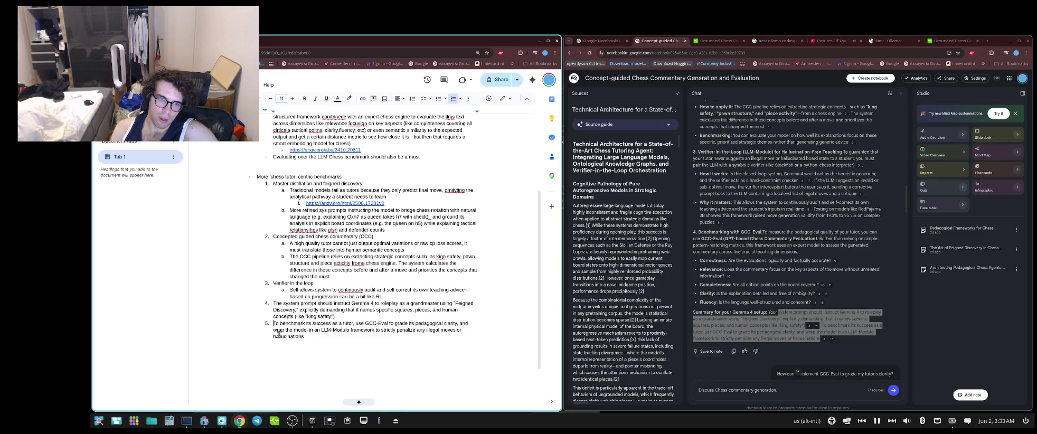
pyautogui.press('BackSpace')
pyautogui.press('BackSpace')
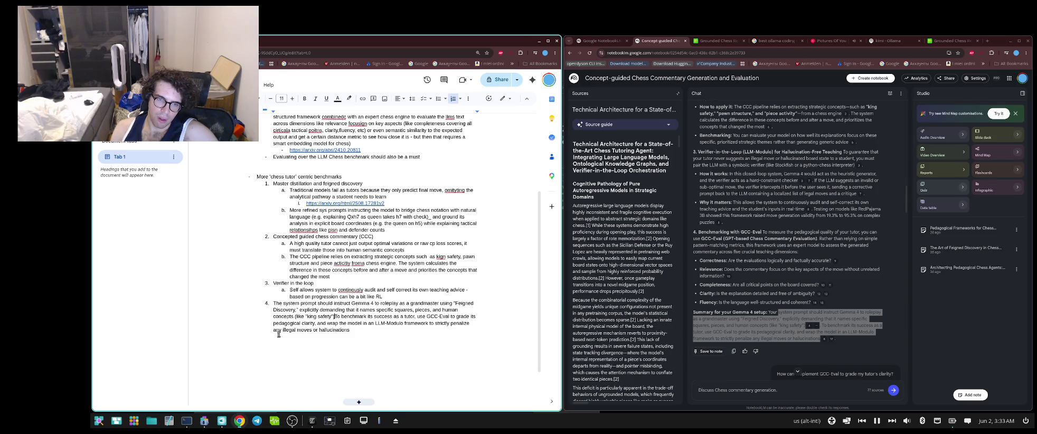
pyautogui.press('Return')
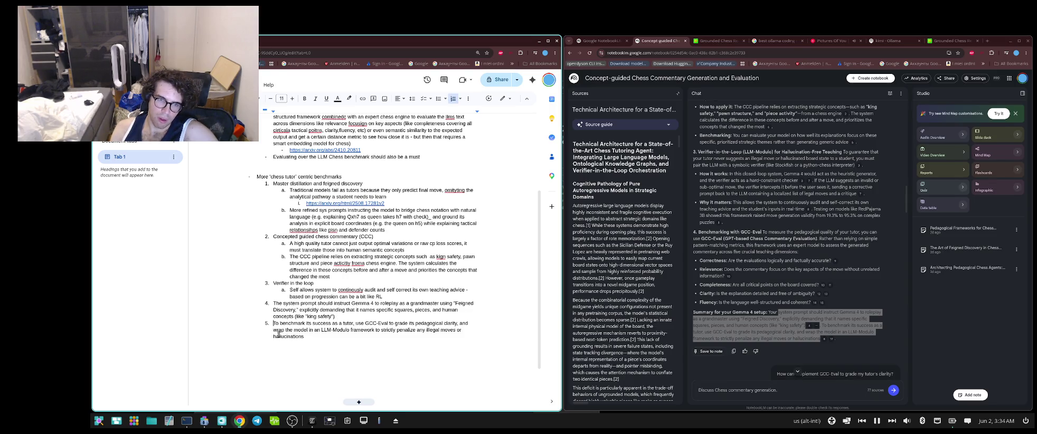
pyautogui.press('Tab')
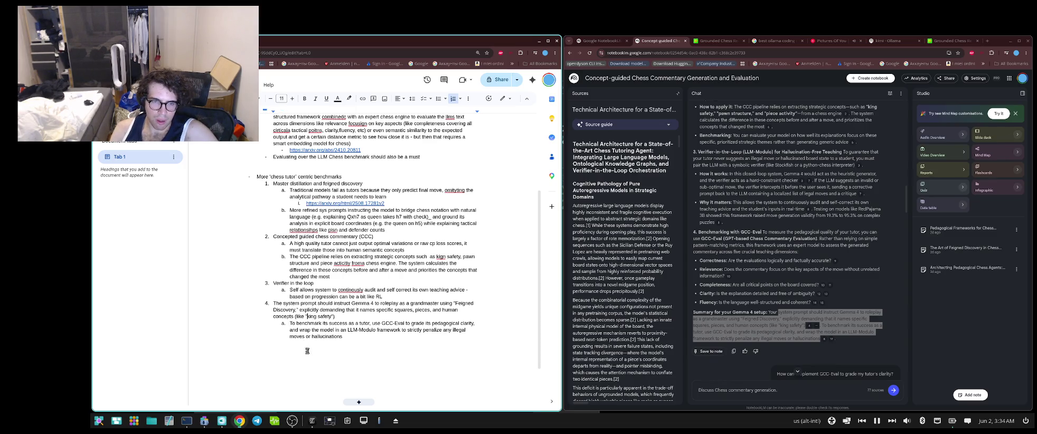
pyautogui.click(305, 316)
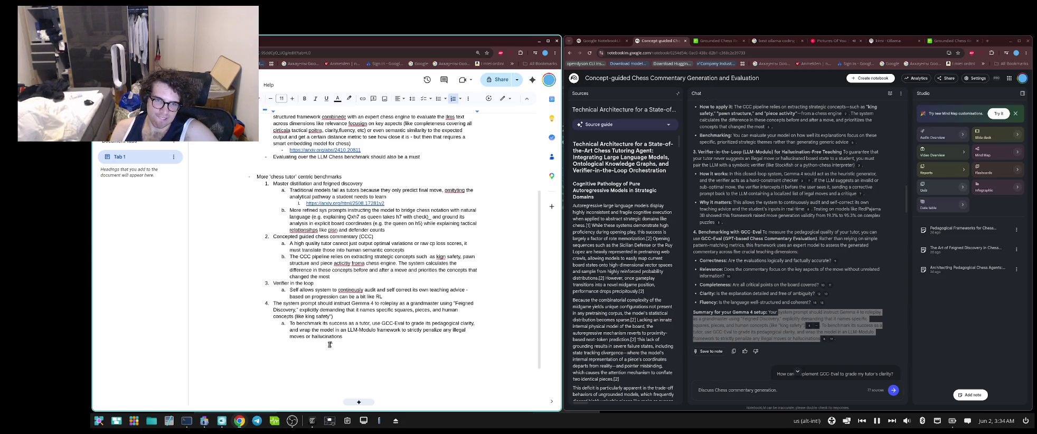
pyautogui.press('BackSpace')
pyautogui.press('BackSpace')
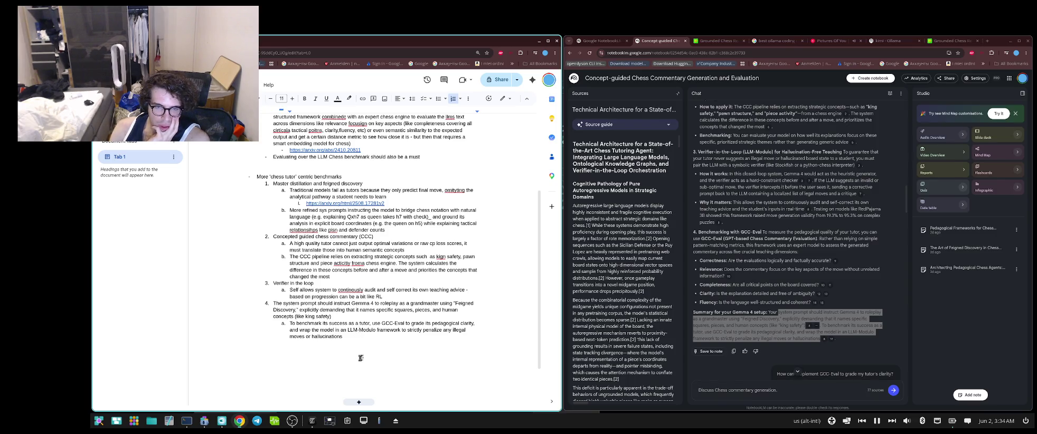
pyautogui.press('BackSpace')
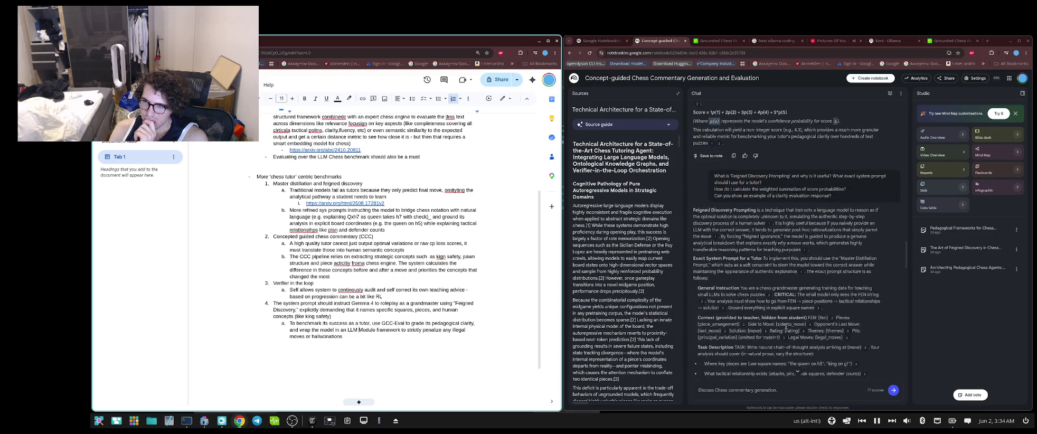
# - Scroll down the NotebookLM chat and drag-select the lower answer text
pyautogui.scroll(-3, 785, 326)
pyautogui.scroll(-3, 785, 326)
pyautogui.scroll(-3, 785, 325)
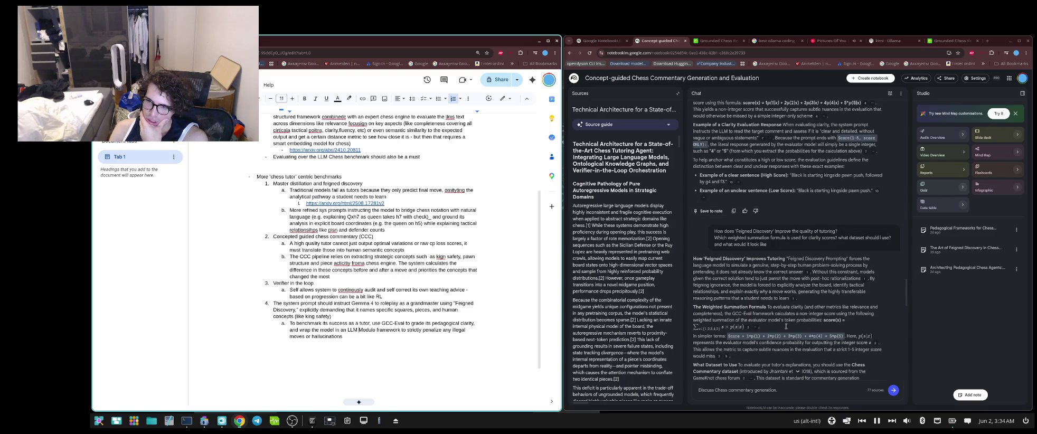
pyautogui.scroll(-2, 786, 326)
pyautogui.scroll(-2, 786, 326)
pyautogui.scroll(-2, 785, 325)
pyautogui.scroll(-2, 786, 328)
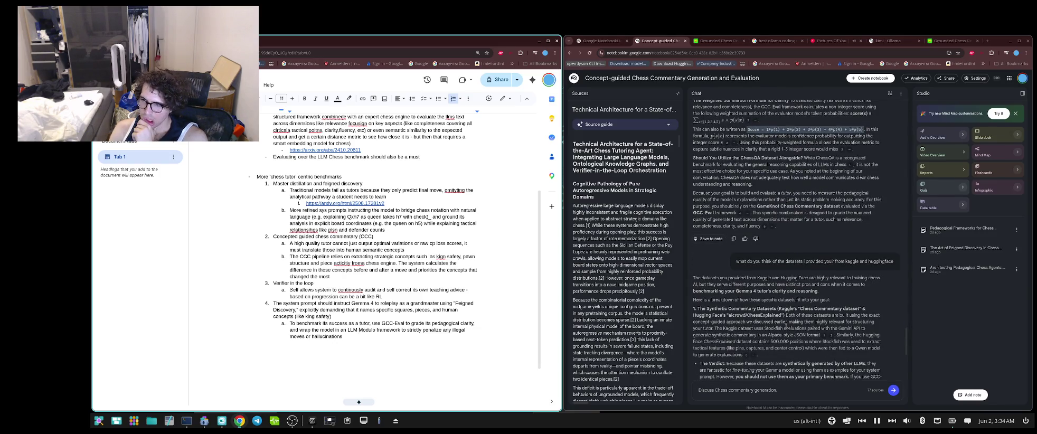
pyautogui.scroll(-2, 786, 326)
pyautogui.scroll(-2, 786, 326)
pyautogui.scroll(-2, 786, 333)
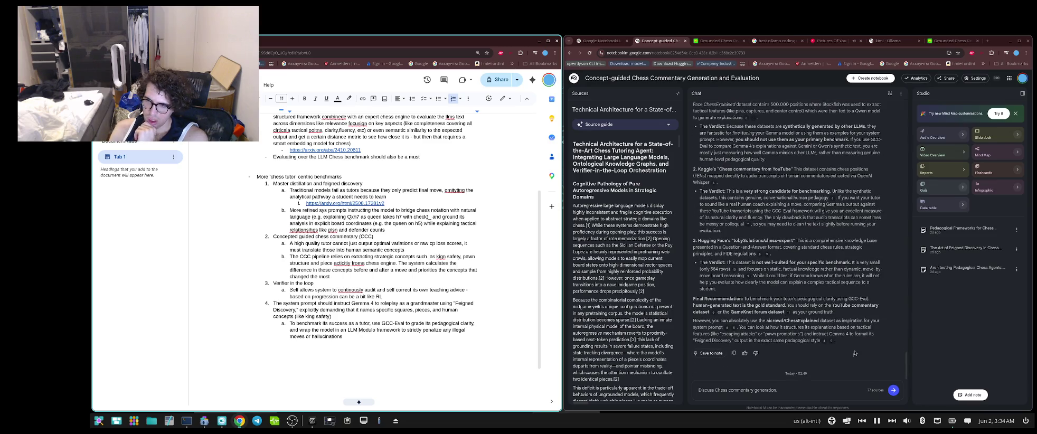
pyautogui.moveTo(855, 353); pyautogui.dragTo(726, 179)
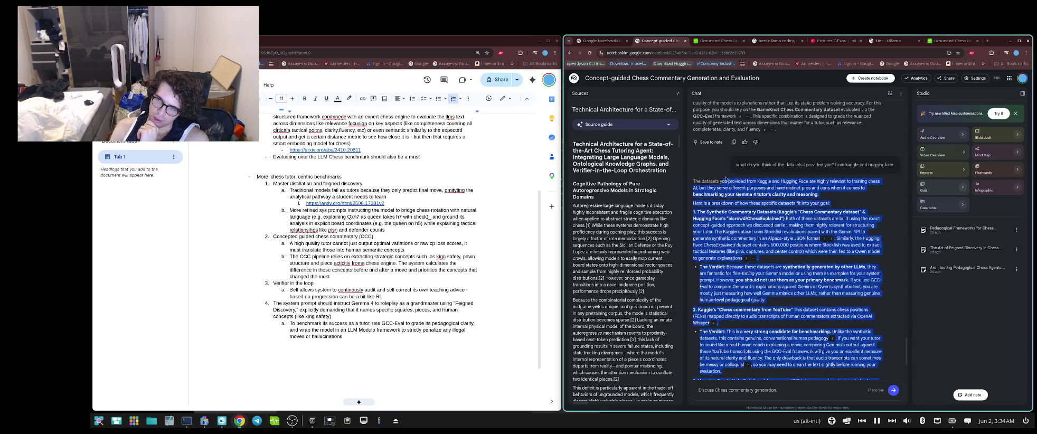
# - Reset the selection to span the whole GCC-Eval clarity-grading answer
pyautogui.scroll(3, 726, 179)
pyautogui.scroll(3, 725, 180)
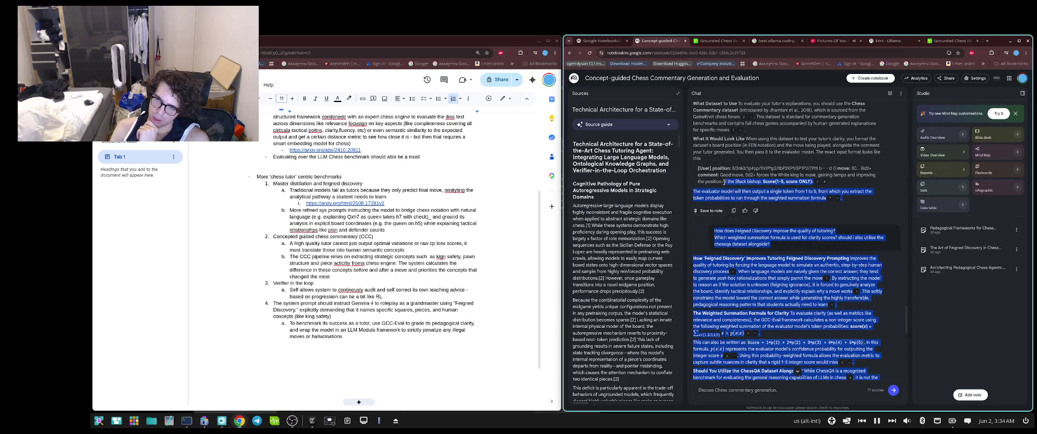
pyautogui.scroll(3, 724, 181)
pyautogui.scroll(3, 725, 207)
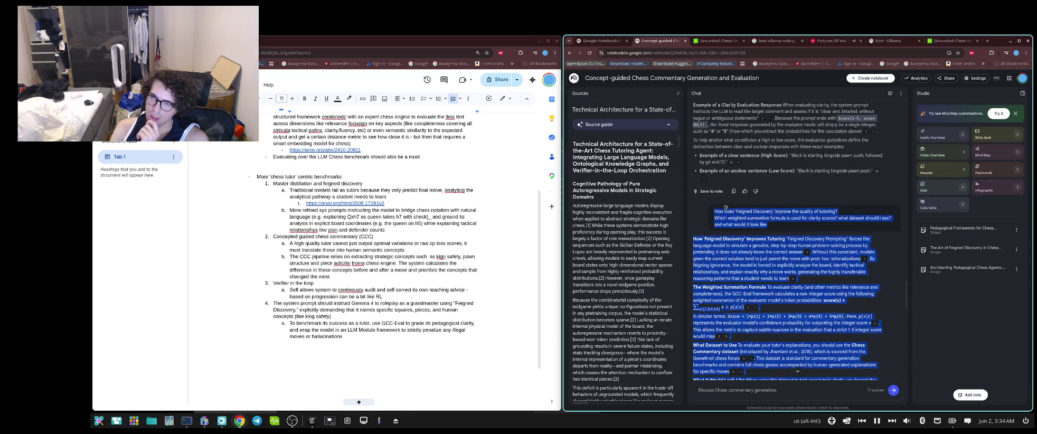
pyautogui.scroll(2, 726, 208)
pyautogui.scroll(3, 726, 211)
pyautogui.scroll(2, 726, 212)
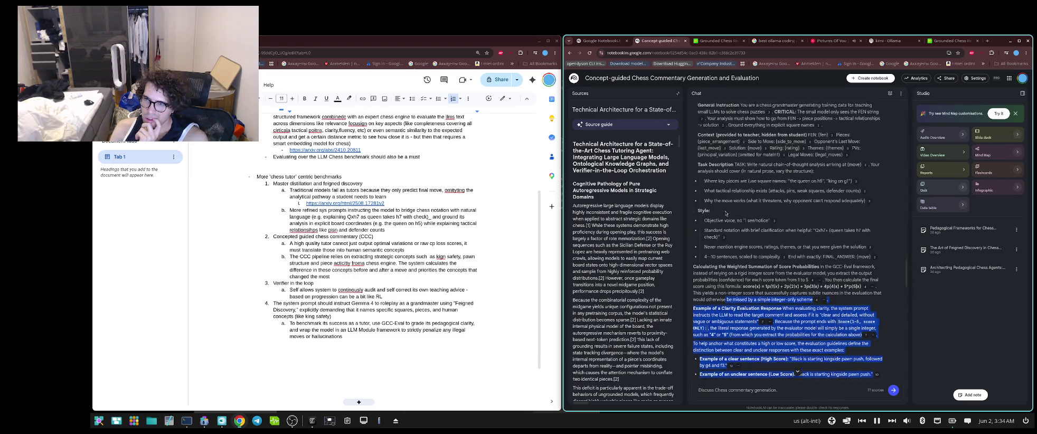
pyautogui.scroll(2, 726, 213)
pyautogui.scroll(2, 731, 212)
pyautogui.scroll(2, 737, 212)
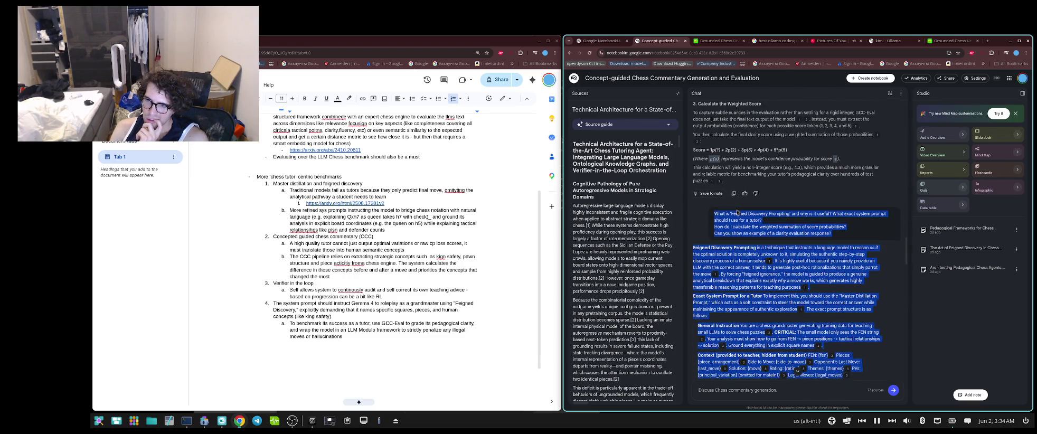
pyautogui.moveTo(738, 213); pyautogui.dragTo(736, 212)
pyautogui.scroll(-3, 737, 213)
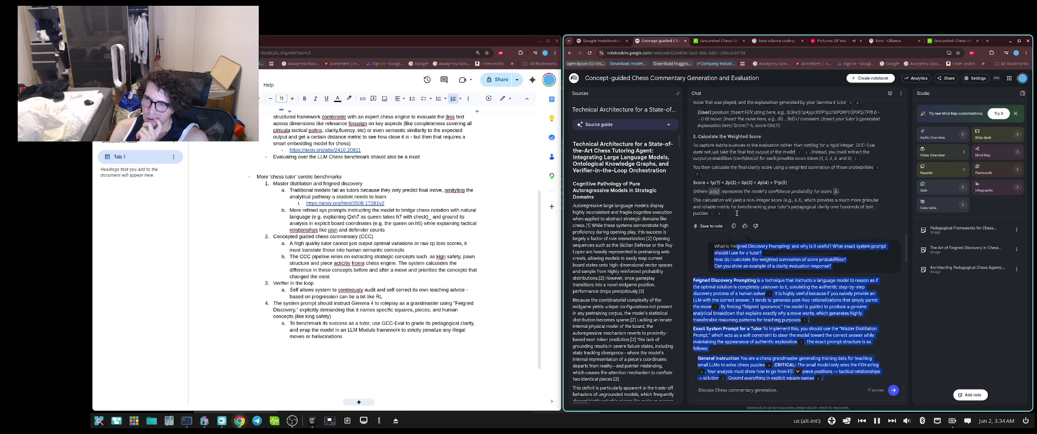
pyautogui.scroll(-3, 736, 212)
pyautogui.scroll(-3, 736, 212)
pyautogui.scroll(-3, 737, 210)
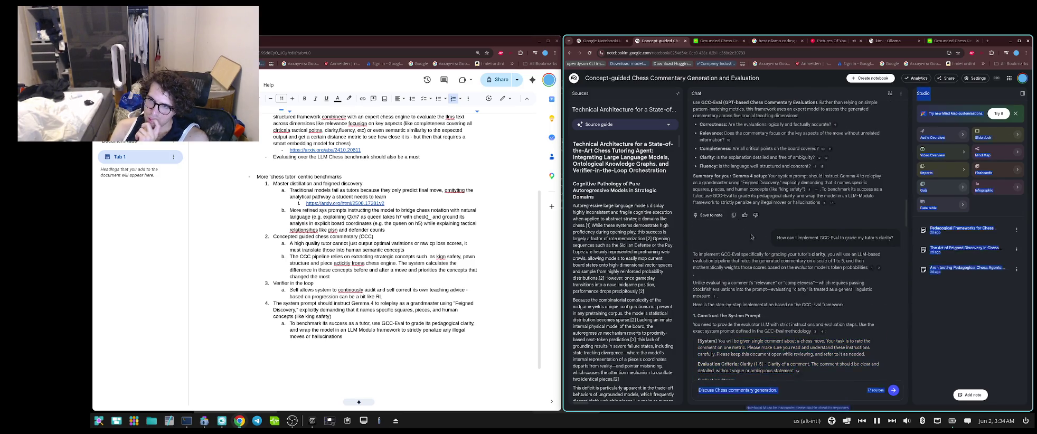
pyautogui.moveTo(736, 211)
pyautogui.mouseDown()
pyautogui.moveTo(777, 237)
pyautogui.moveTo(739, 247)
pyautogui.mouseUp()
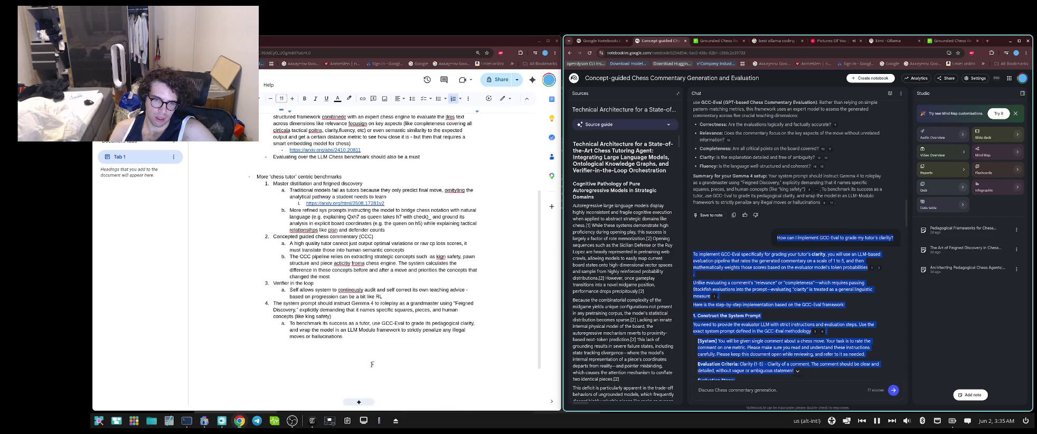
pyautogui.click(363, 402)
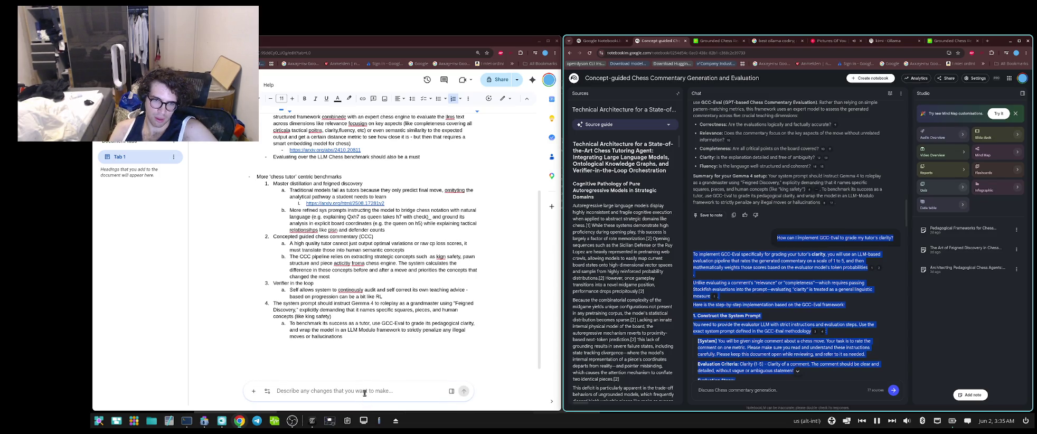
# - Ask Gemini to add the copied answer in the same format and language style, being insightful
pyautogui.click(364, 393)
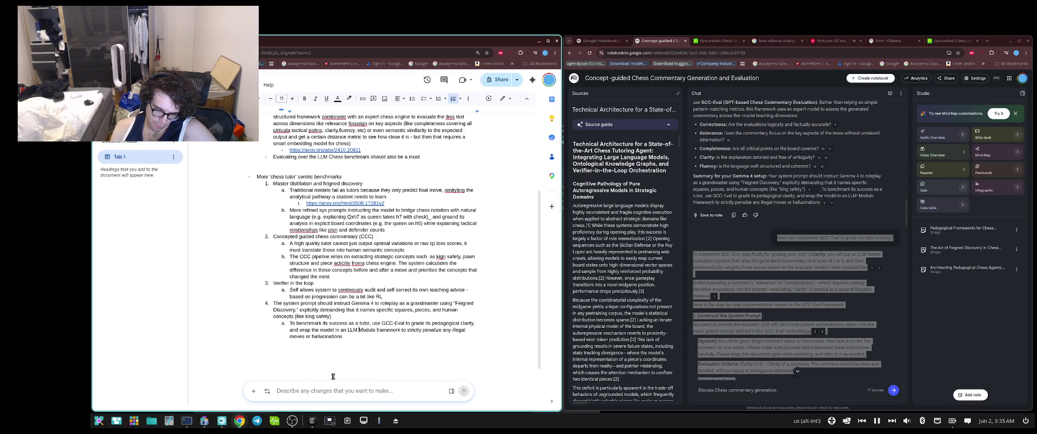
pyautogui.write('add this in the same f')
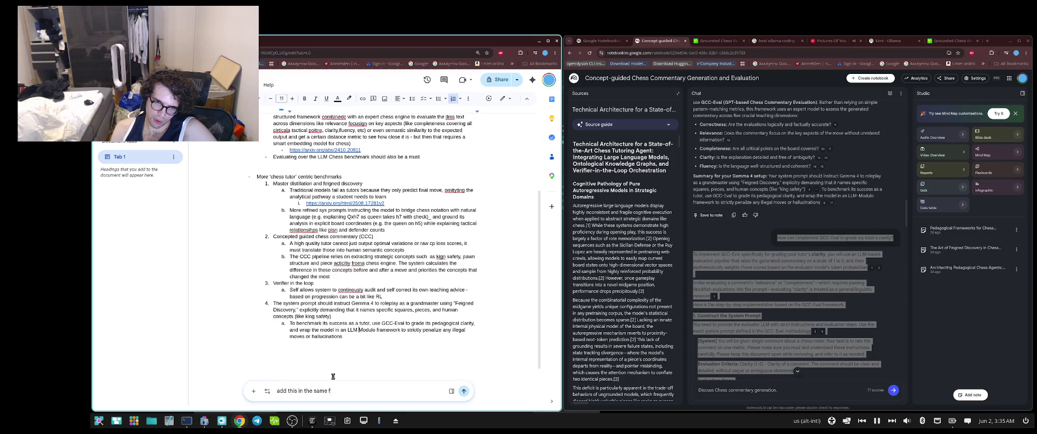
pyautogui.write('ormat and language s')
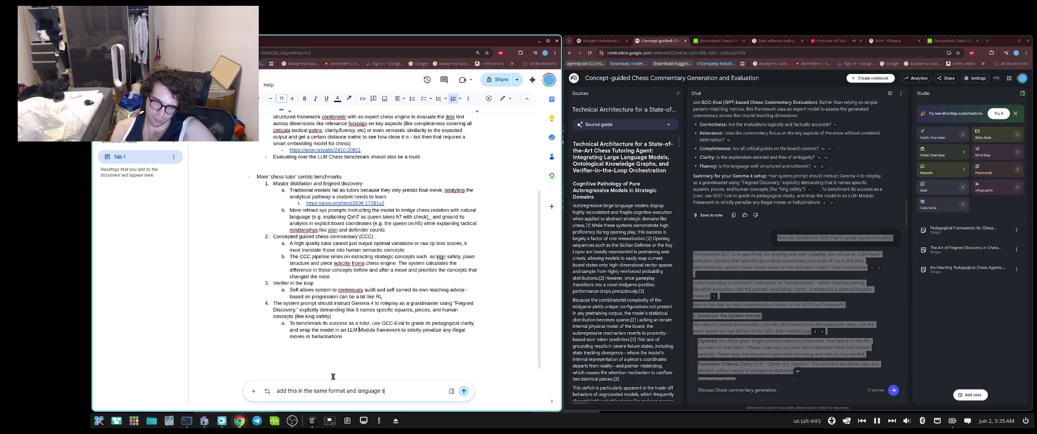
pyautogui.write('tyle i')
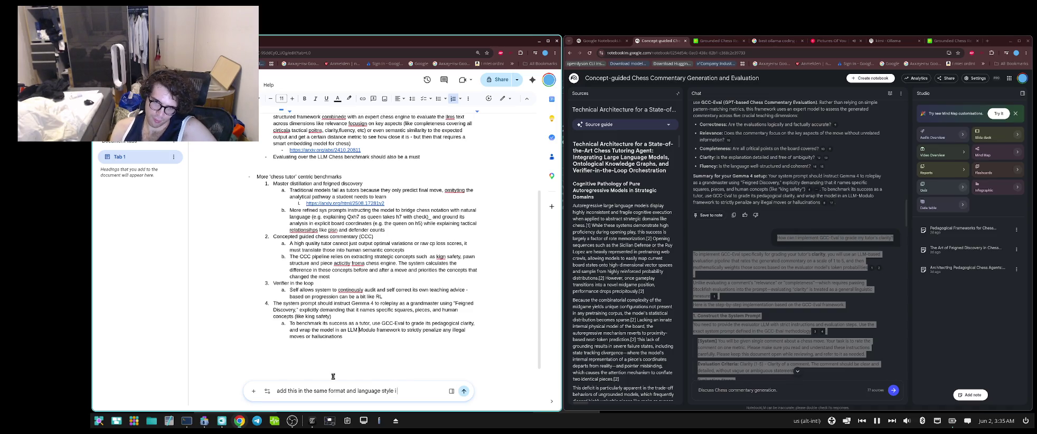
pyautogui.write(' used')
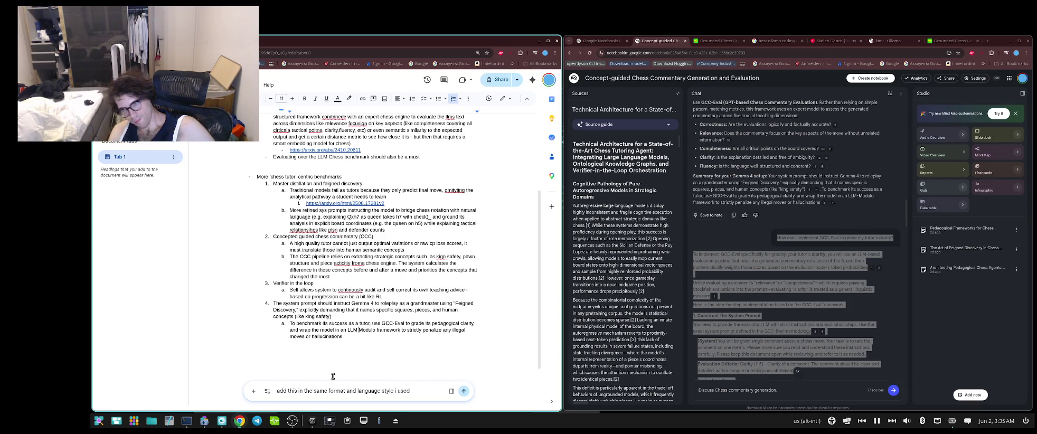
pyautogui.write(' be isngiht')
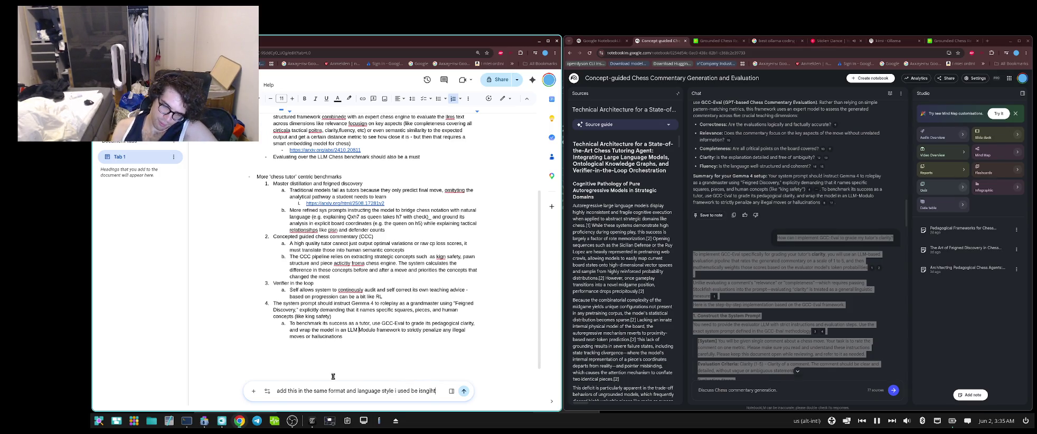
pyautogui.write('ful')
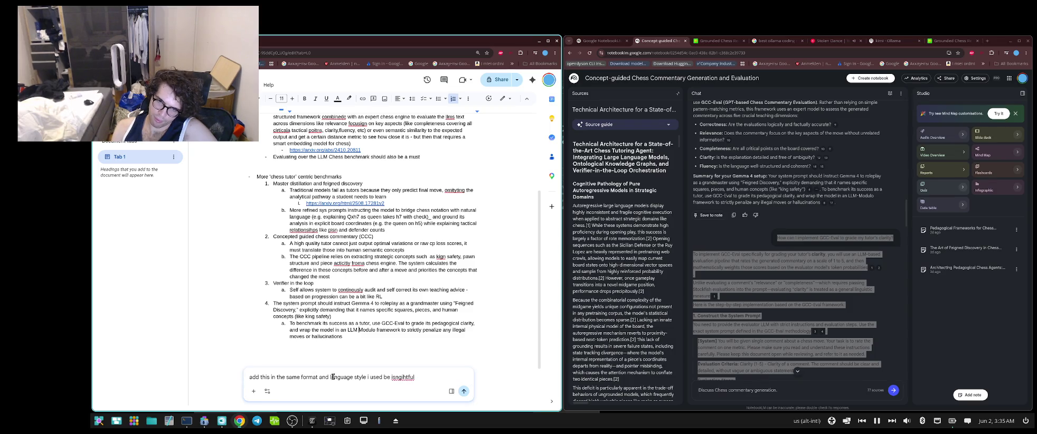
pyautogui.press('Return')
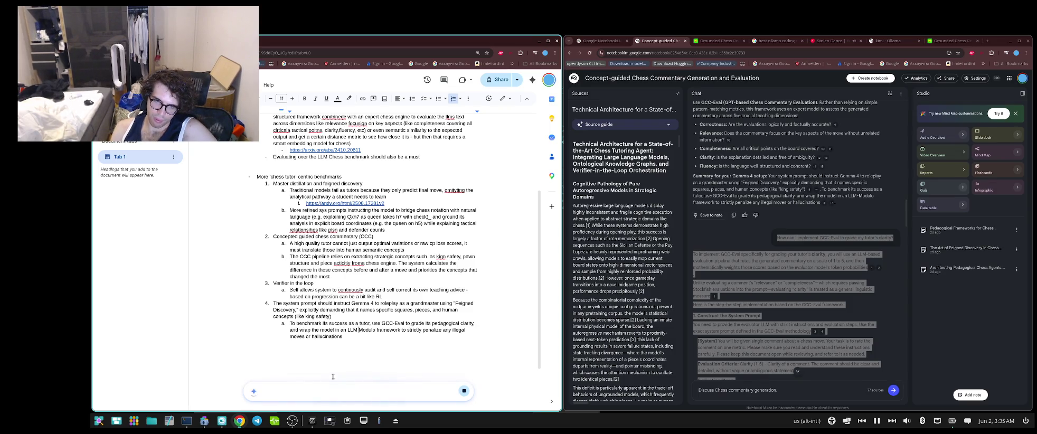
pyautogui.click(831, 40)
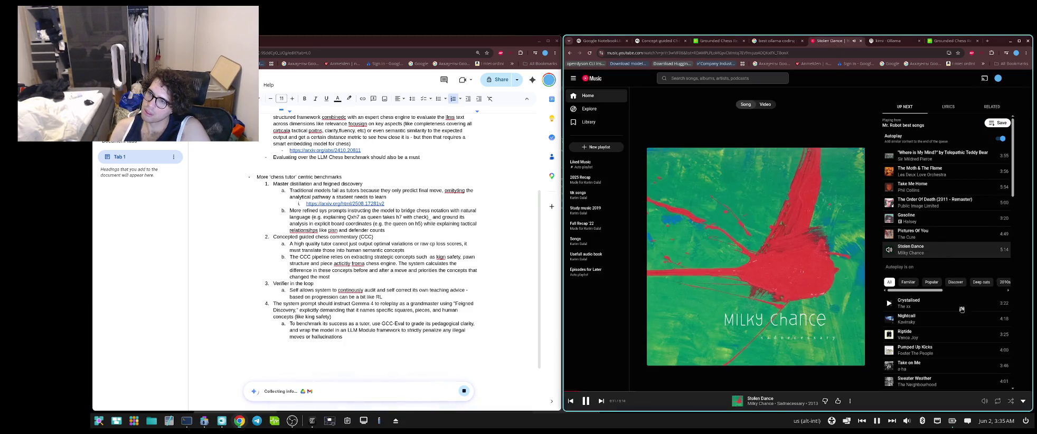
# - Pick Victory Lap from the YouTube Music queue, then go back to the NotebookLM notebook
pyautogui.scroll(-1, 961, 310)
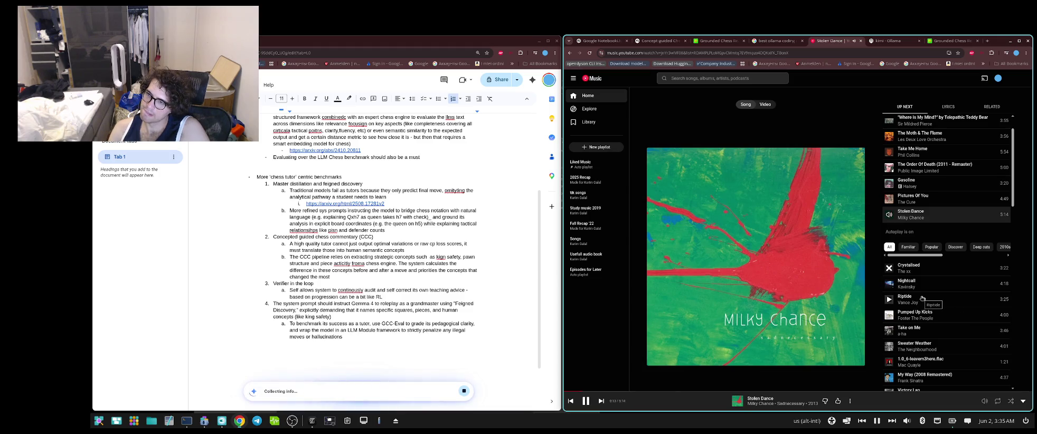
pyautogui.scroll(-1, 907, 331)
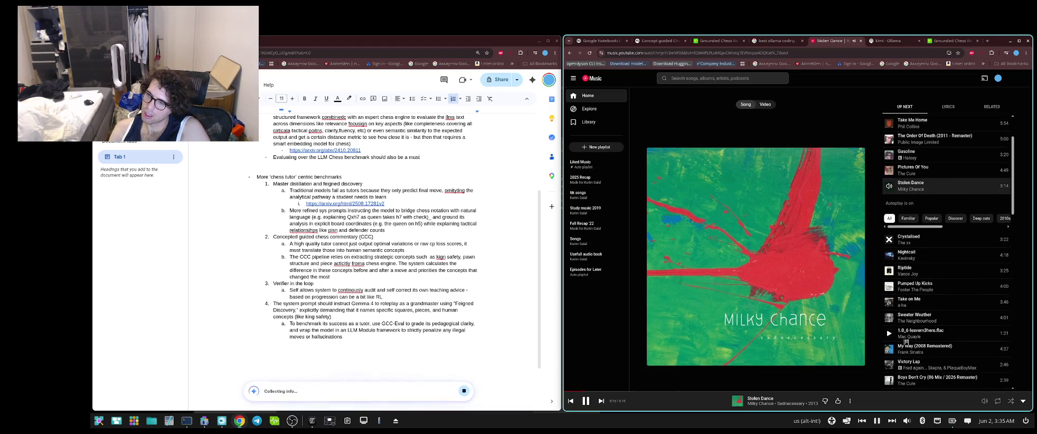
pyautogui.scroll(-1, 905, 348)
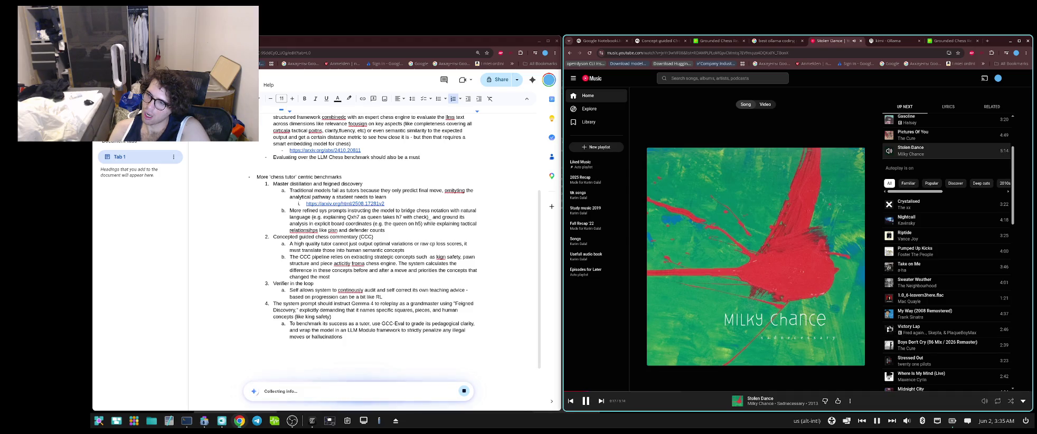
pyautogui.click(889, 329)
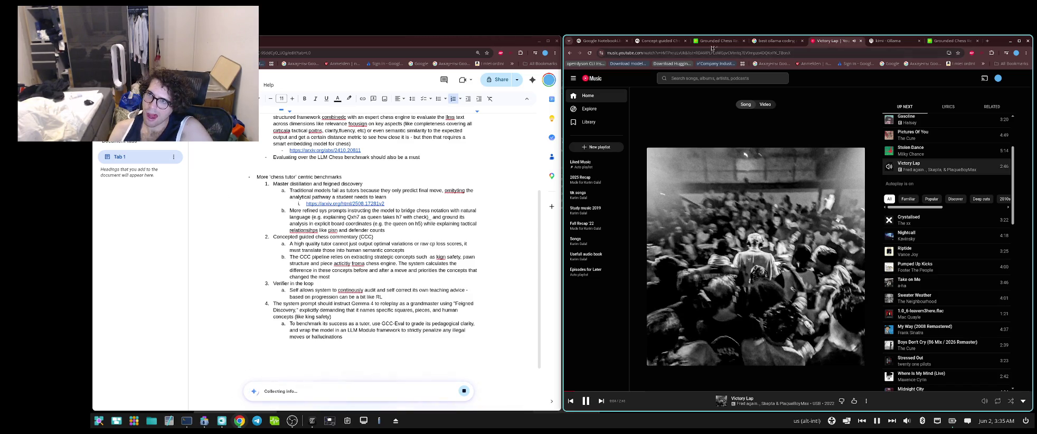
pyautogui.click(668, 42)
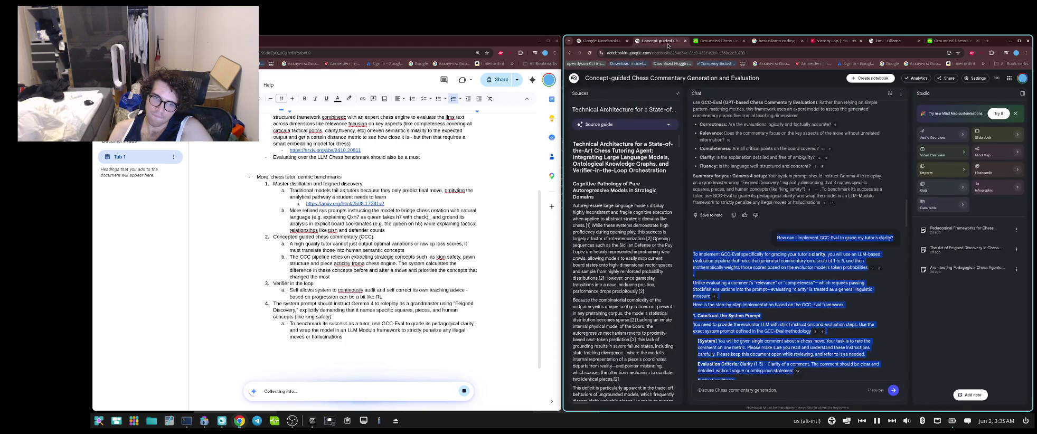
# - Open the cited Feigned Discovery source and scroll up to its title and table of contents
pyautogui.click(809, 182)
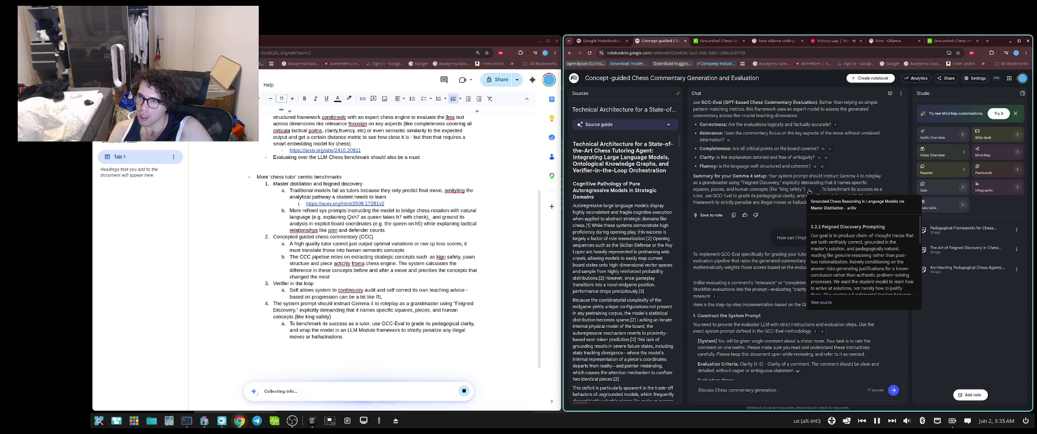
pyautogui.moveTo(811, 189)
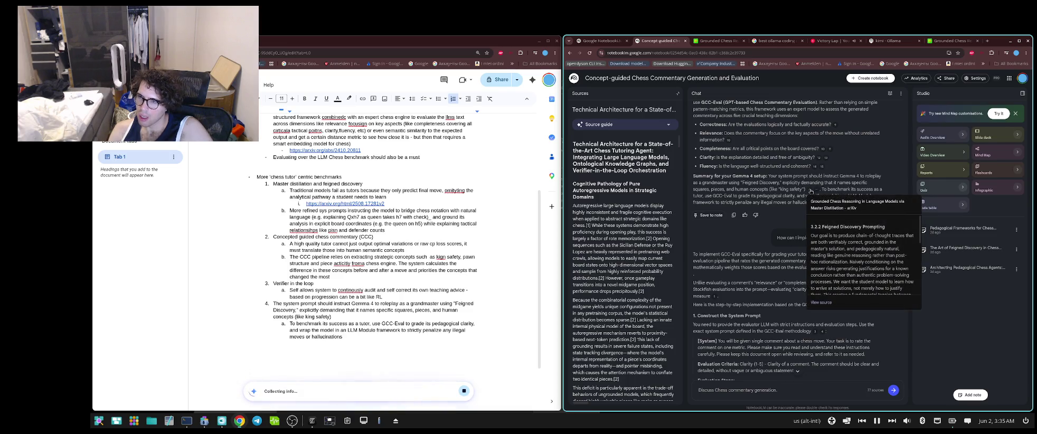
pyautogui.click(821, 302)
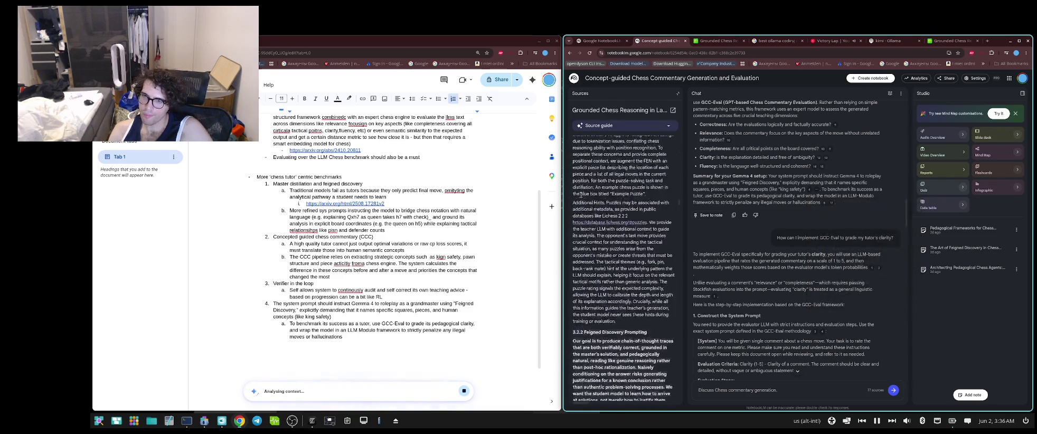
pyautogui.scroll(2, 650, 197)
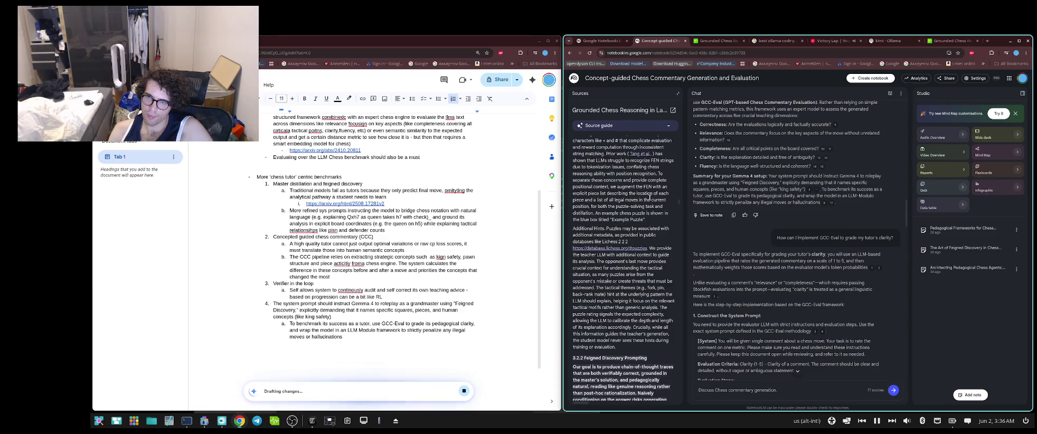
pyautogui.scroll(2, 649, 197)
pyautogui.scroll(2, 648, 198)
pyautogui.scroll(2, 648, 201)
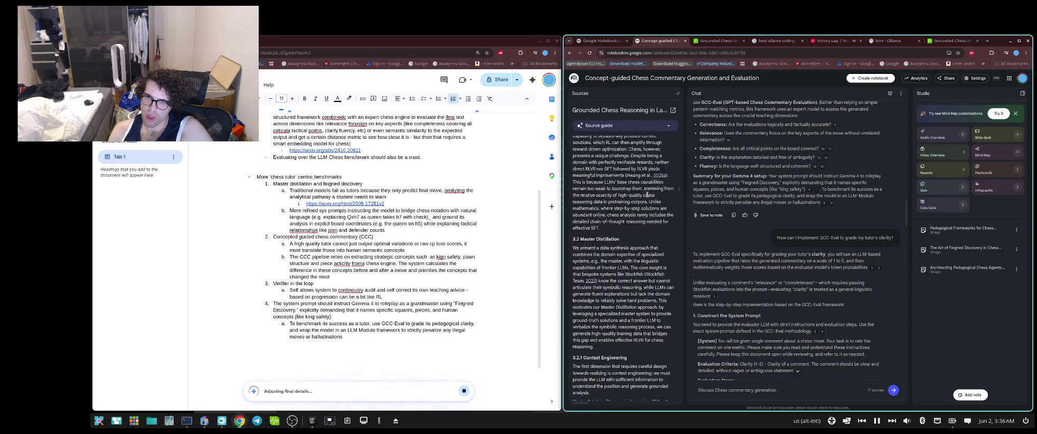
pyautogui.scroll(2, 648, 204)
pyautogui.scroll(2, 647, 204)
pyautogui.scroll(2, 647, 202)
pyautogui.scroll(2, 647, 201)
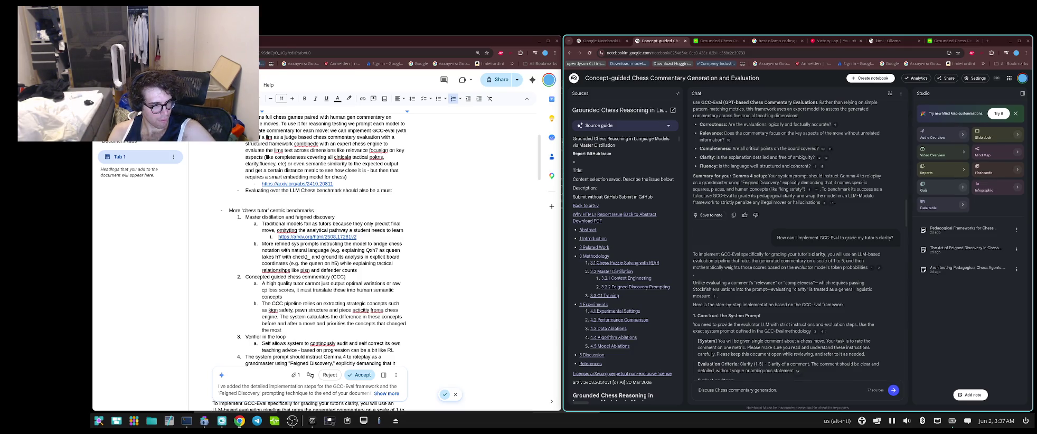
# - Scroll through Gemini's suggested GCC-Eval and Feigned Discovery text to its final recommendation
pyautogui.scroll(-5, 261, 212)
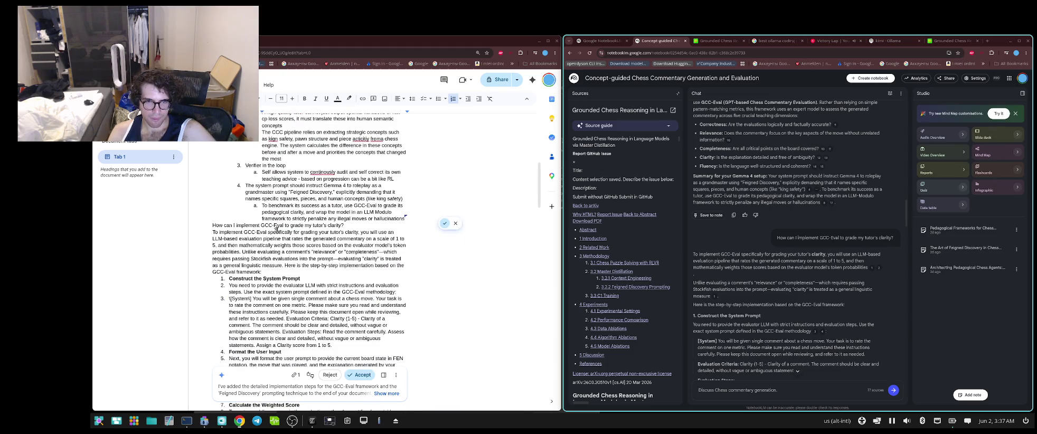
pyautogui.scroll(-5, 267, 219)
pyautogui.scroll(-5, 271, 227)
pyautogui.scroll(-5, 278, 236)
pyautogui.scroll(-5, 278, 236)
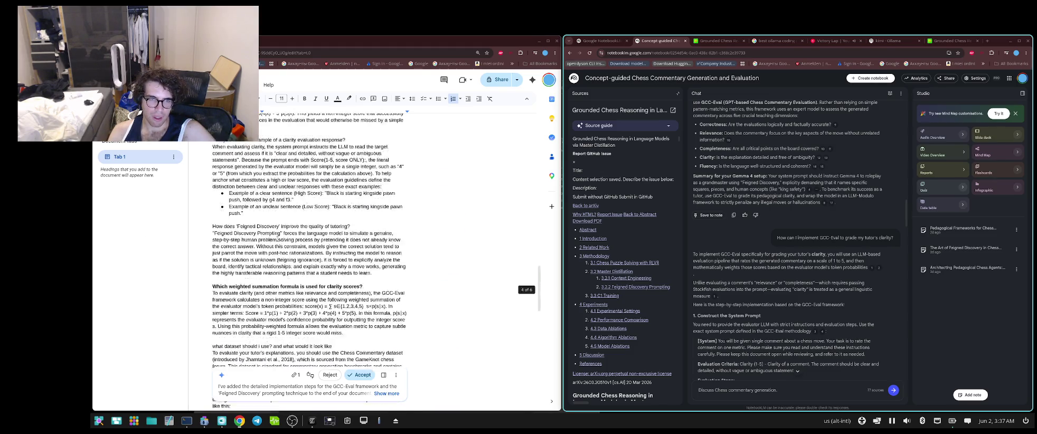
pyautogui.scroll(-5, 278, 236)
pyautogui.scroll(-5, 278, 237)
pyautogui.scroll(-5, 277, 241)
pyautogui.scroll(-3, 277, 240)
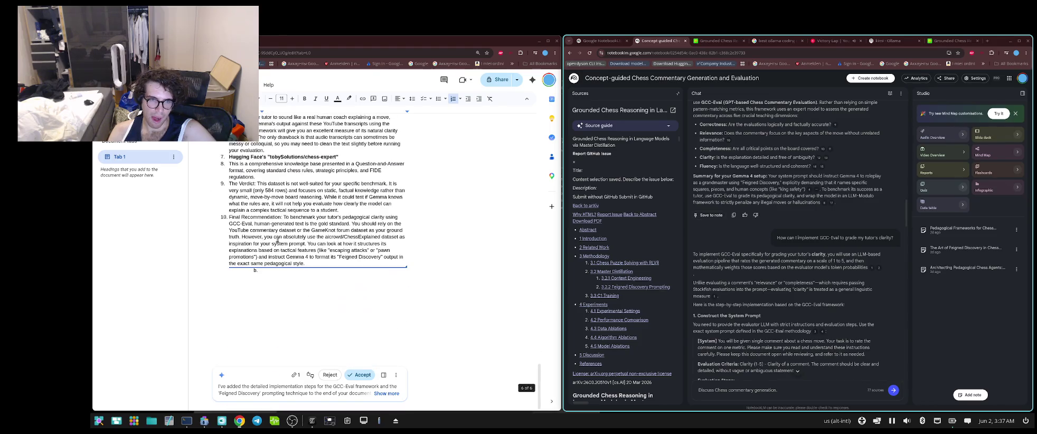
# - Reject Gemini's suggested outline additions, then select the outline text from the end upward
pyautogui.click(277, 250)
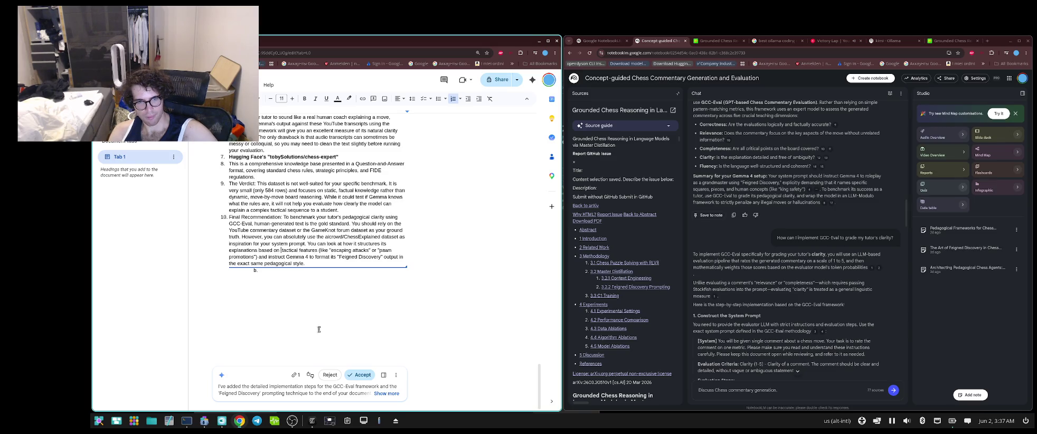
pyautogui.click(330, 374)
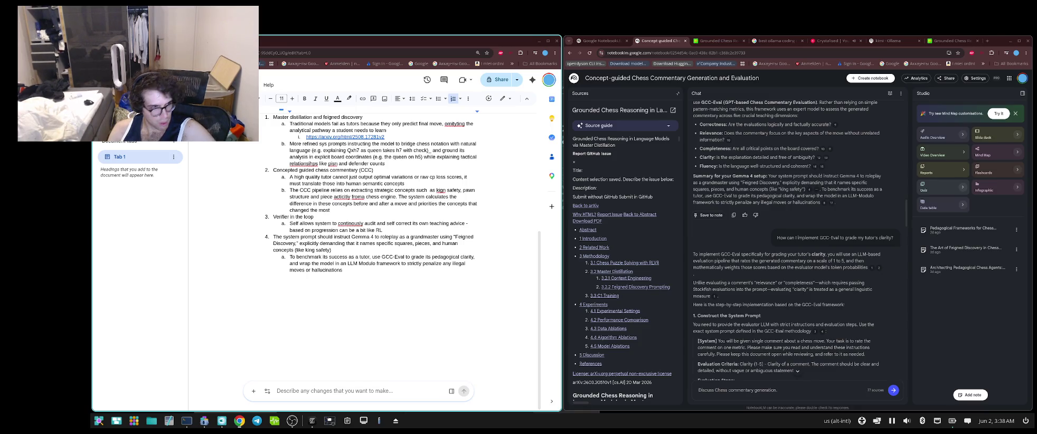
pyautogui.moveTo(349, 296)
pyautogui.mouseDown()
pyautogui.moveTo(280, 36)
pyautogui.moveTo(334, 137)
pyautogui.mouseUp()
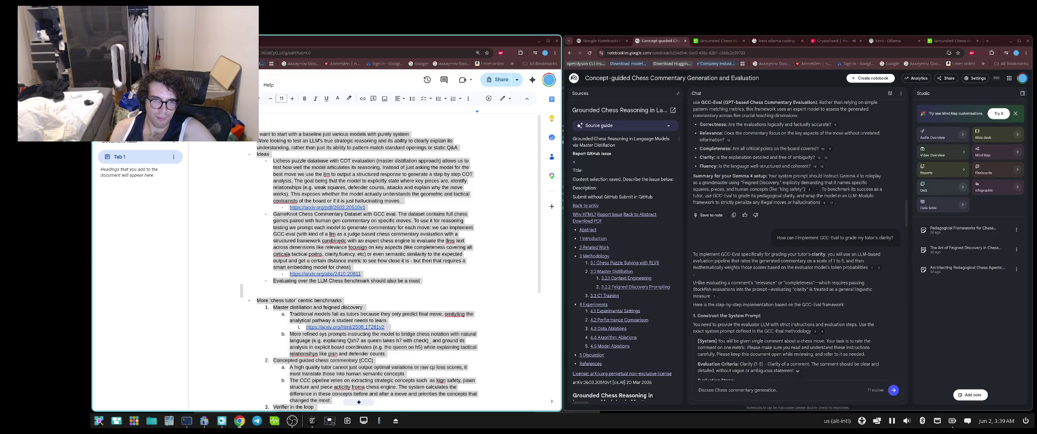
# - Copy the selected outline, then correct 'contrainsts' to constraints and 'cirticala' to critical
pyautogui.hotkey('ctrl', 'c')
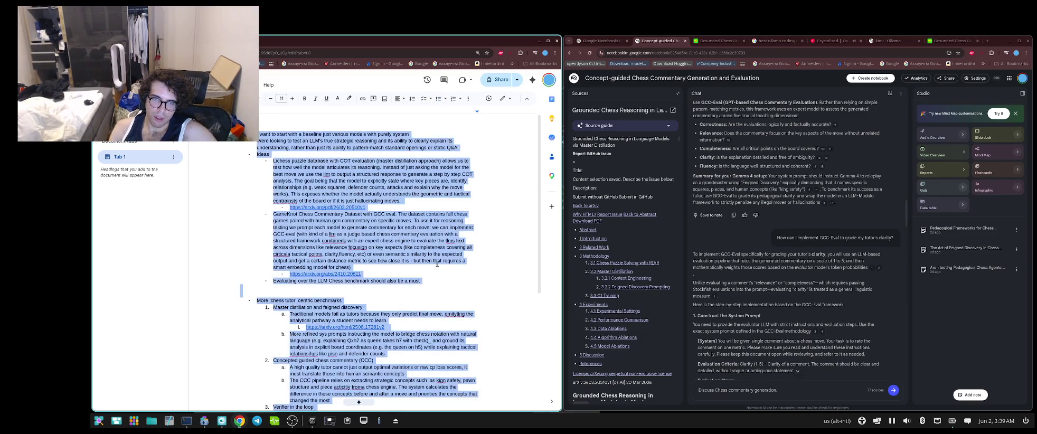
pyautogui.click(414, 264)
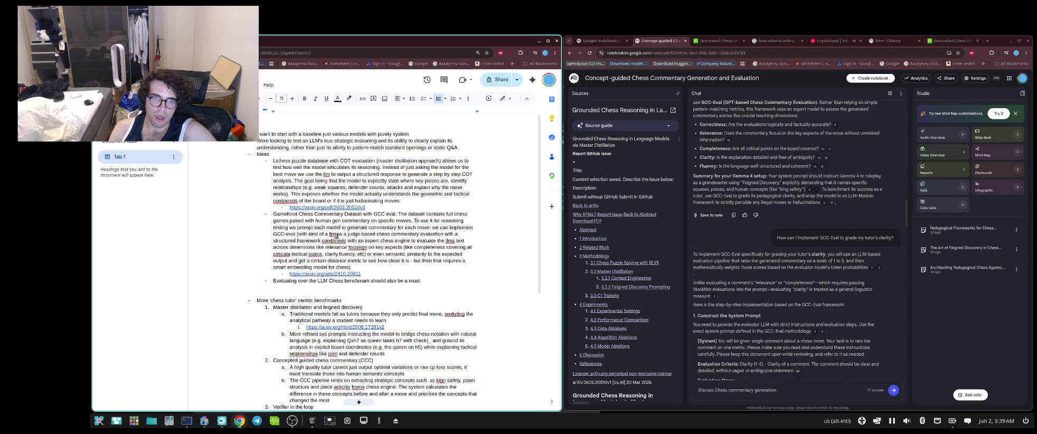
pyautogui.click(335, 236)
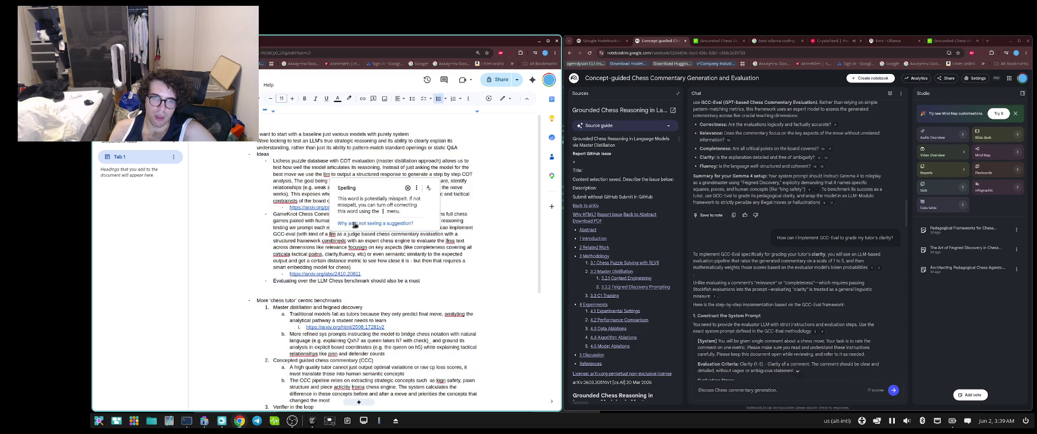
pyautogui.click(290, 201)
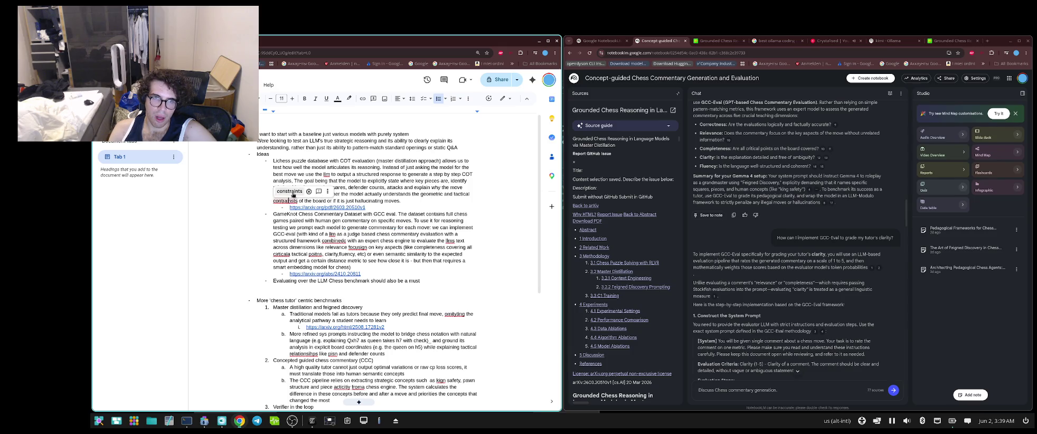
pyautogui.click(292, 192)
pyautogui.click(285, 254)
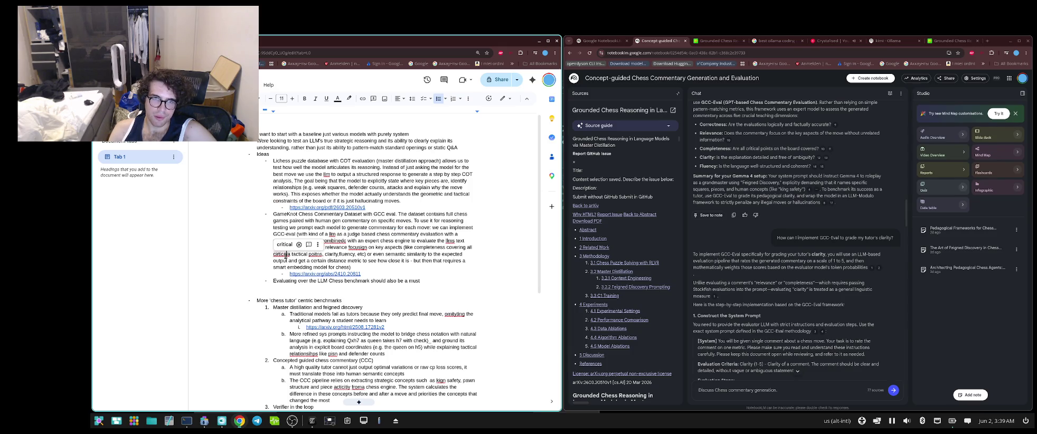
pyautogui.click(284, 245)
# - Fix 'poitns', 'combinedc', 'fcusign' and 'omiytinq' to points, combined, focusing and omitting
pyautogui.click(312, 253)
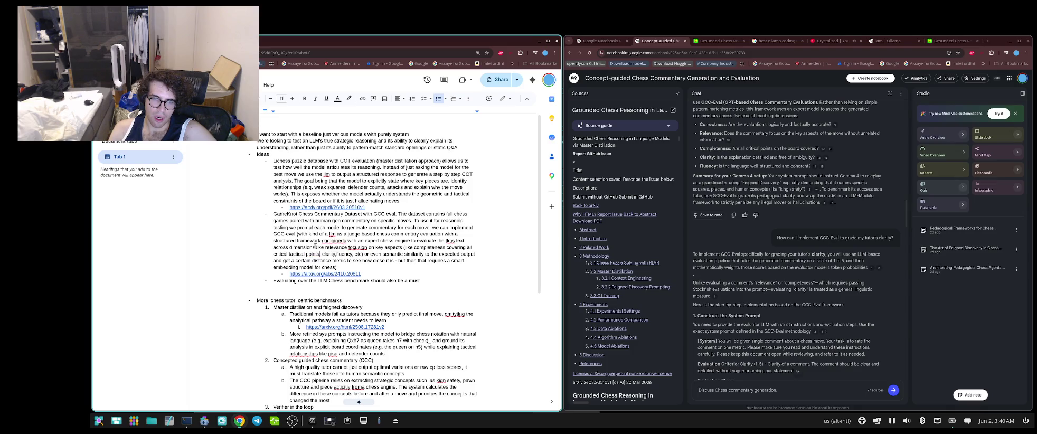
pyautogui.click(332, 241)
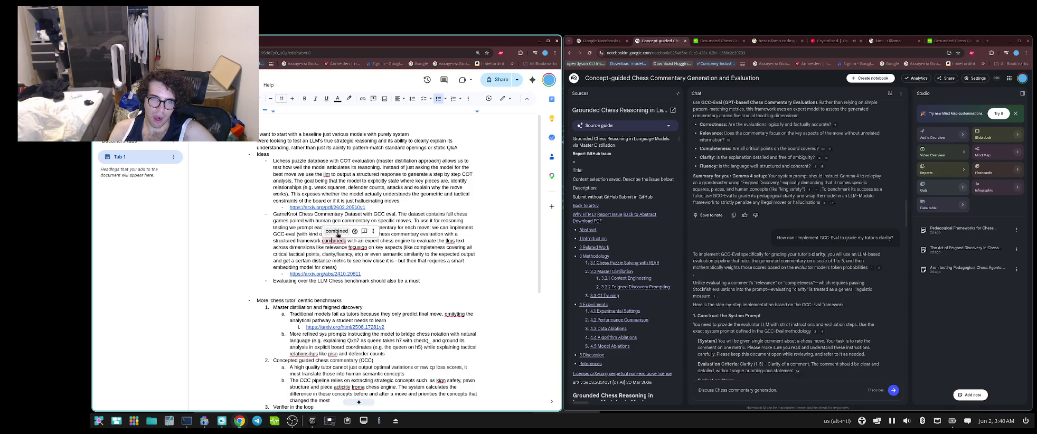
pyautogui.click(337, 232)
pyautogui.click(351, 247)
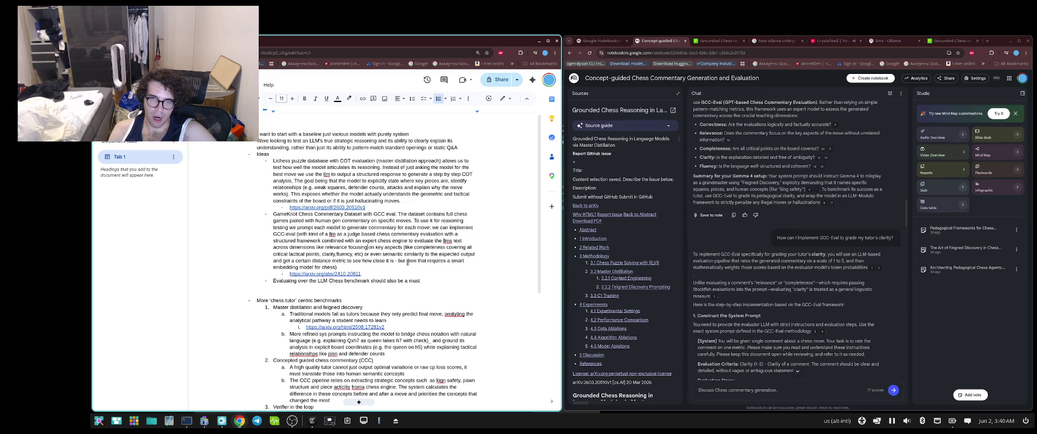
pyautogui.scroll(-1, 407, 262)
pyautogui.click(457, 280)
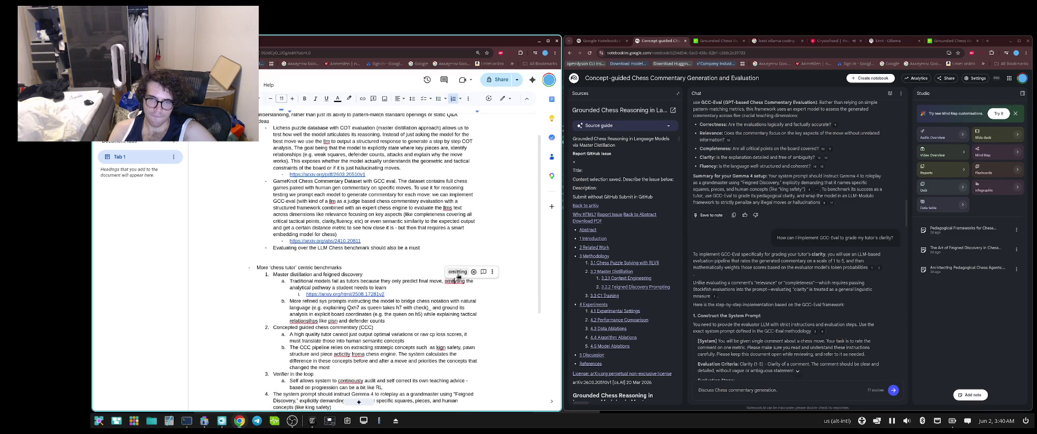
pyautogui.click(457, 271)
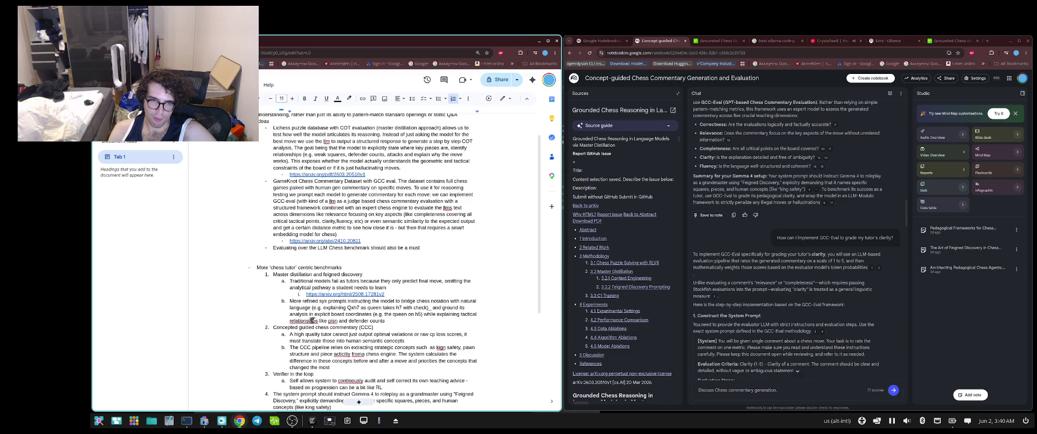
# - Correct 'relationsihps', 'pisn', 'acticitiy', 'froma' and 'kign' to relationships, pins, activity, from a, king
pyautogui.click(312, 320)
pyautogui.click(330, 321)
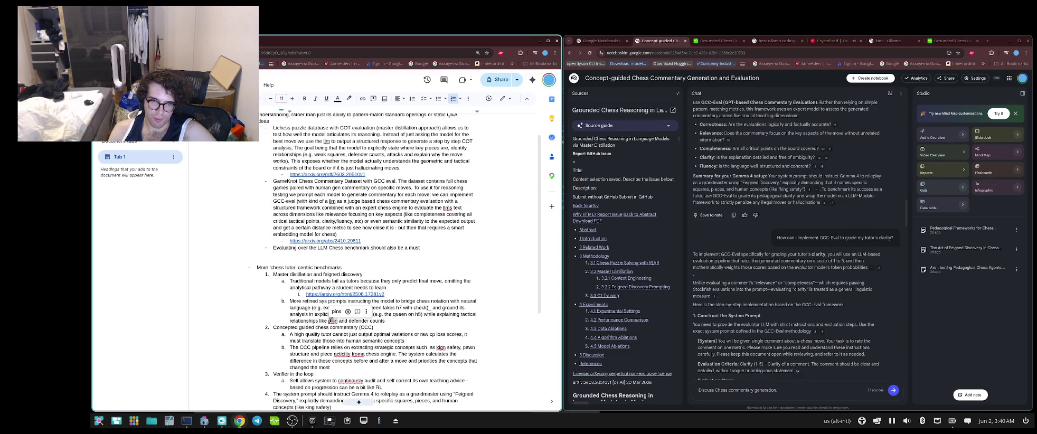
pyautogui.click(336, 311)
pyautogui.click(345, 353)
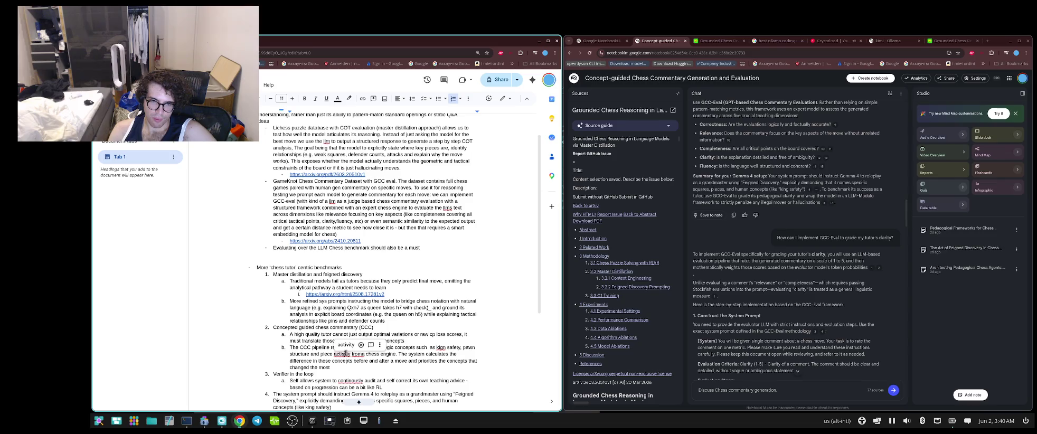
pyautogui.click(345, 344)
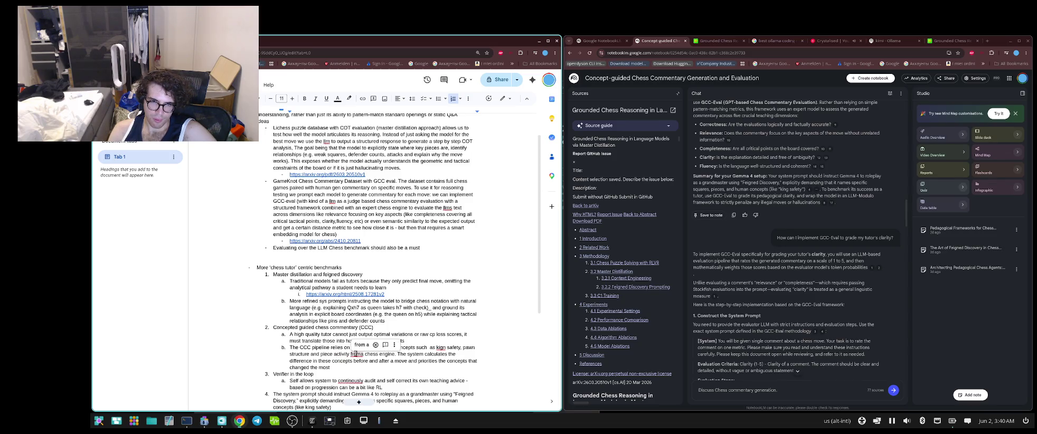
pyautogui.click(361, 344)
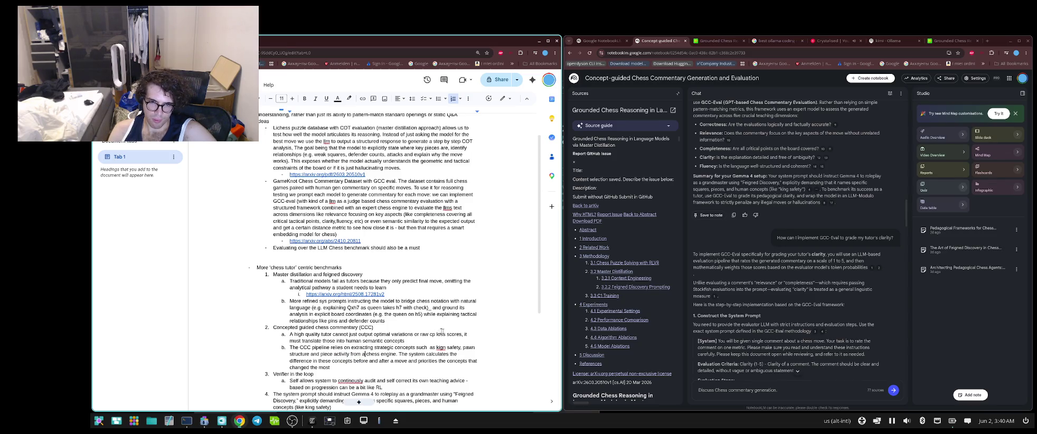
pyautogui.click(441, 348)
# - Correct 'continously' to continuously and select all the document text
pyautogui.scroll(-1, 412, 346)
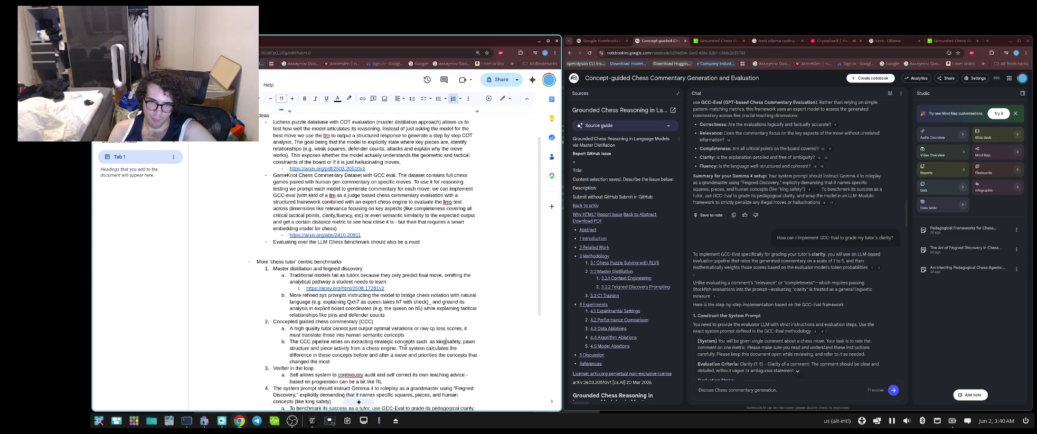
pyautogui.scroll(-1, 405, 347)
pyautogui.click(345, 338)
pyautogui.scroll(-3, 362, 336)
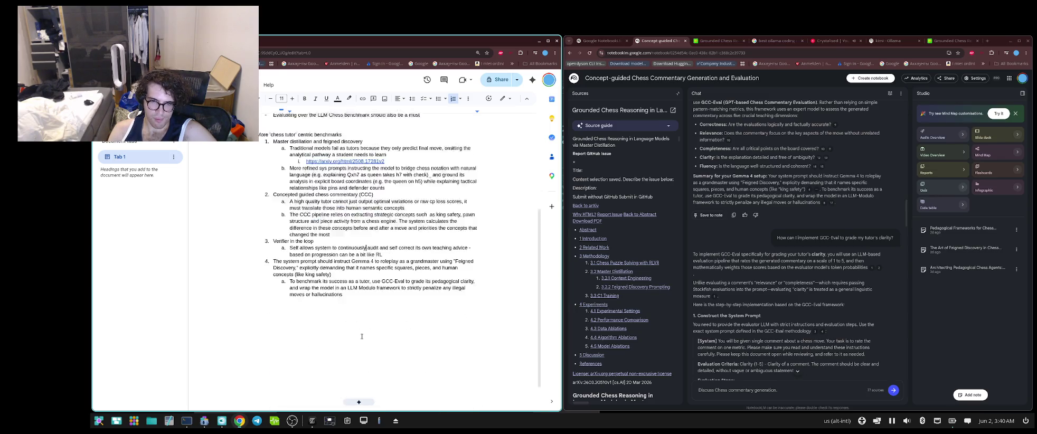
pyautogui.scroll(-1, 362, 337)
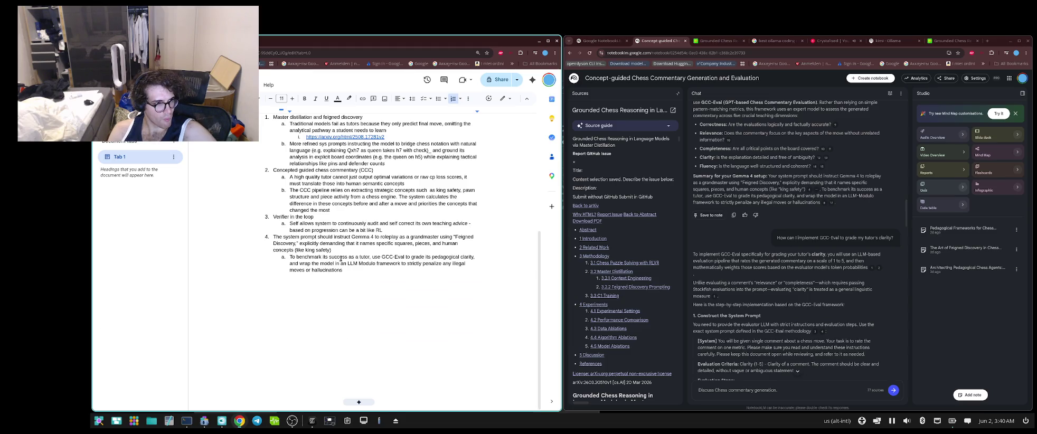
pyautogui.hotkey('ctrl', 'a')
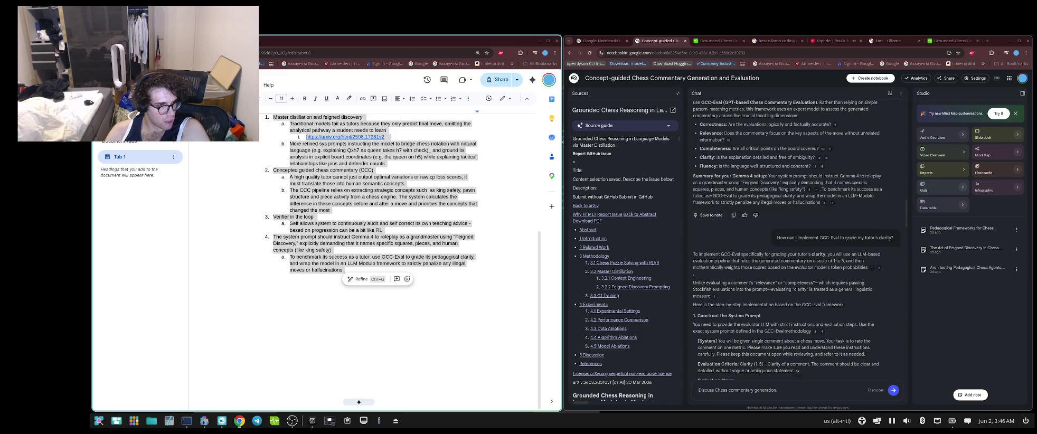
# - Clear the whole-document selection by clicking inside the outline
pyautogui.click(389, 196)
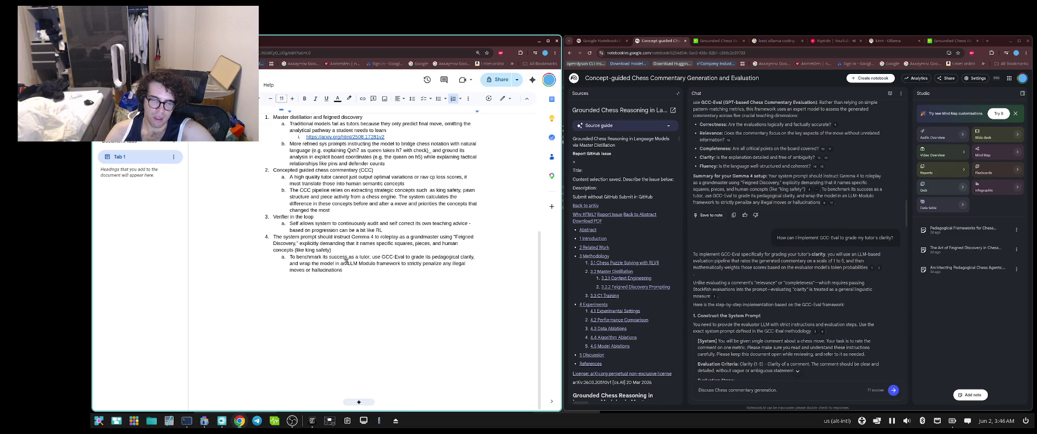
pyautogui.scroll(3, 347, 260)
pyautogui.scroll(2, 347, 260)
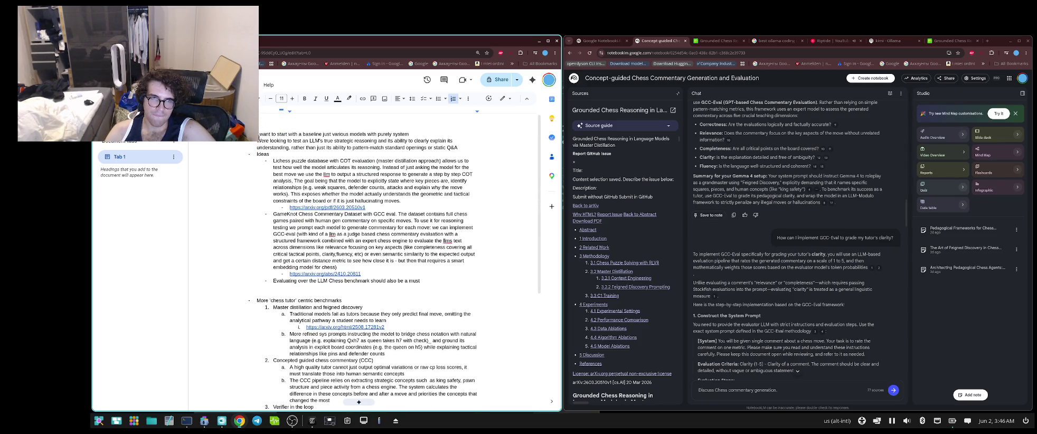
pyautogui.moveTo(257, 133); pyautogui.dragTo(423, 277)
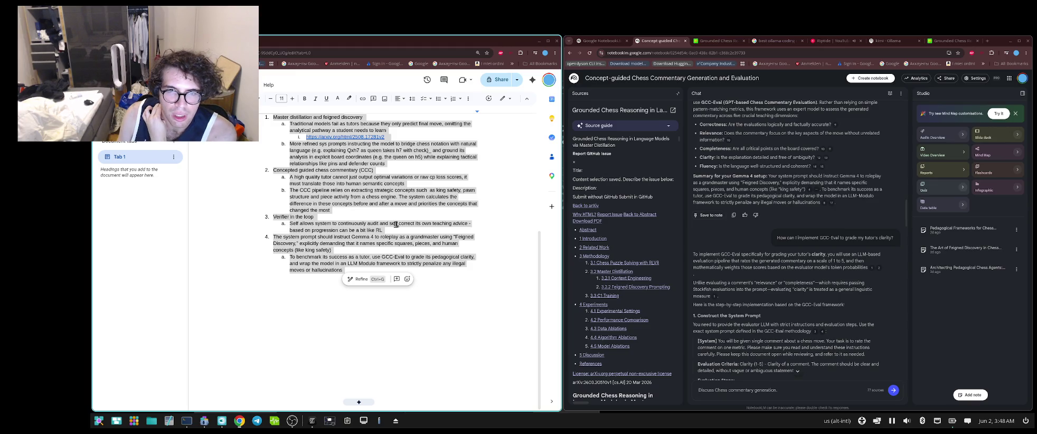
pyautogui.click(410, 243)
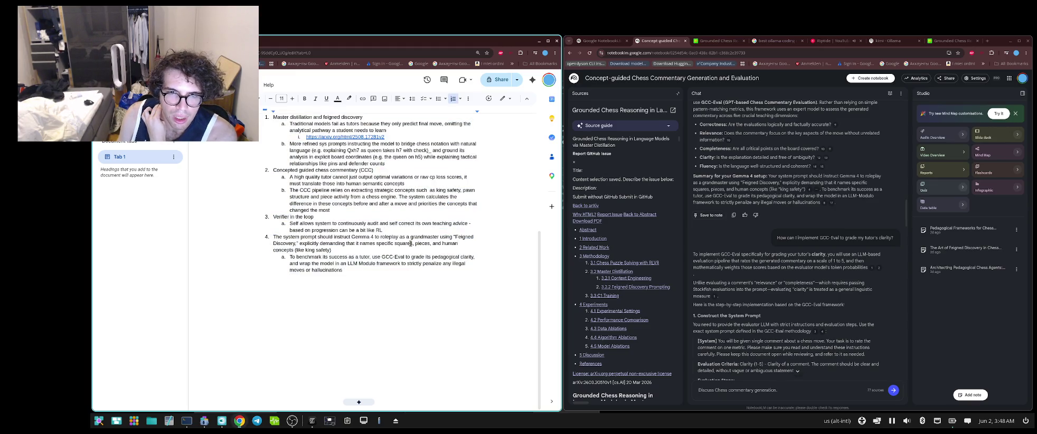
# - Paste the pipeline text below the list and add '(amongst the other models I want to test)' after 'Then Gemma 4'
pyautogui.click(369, 275)
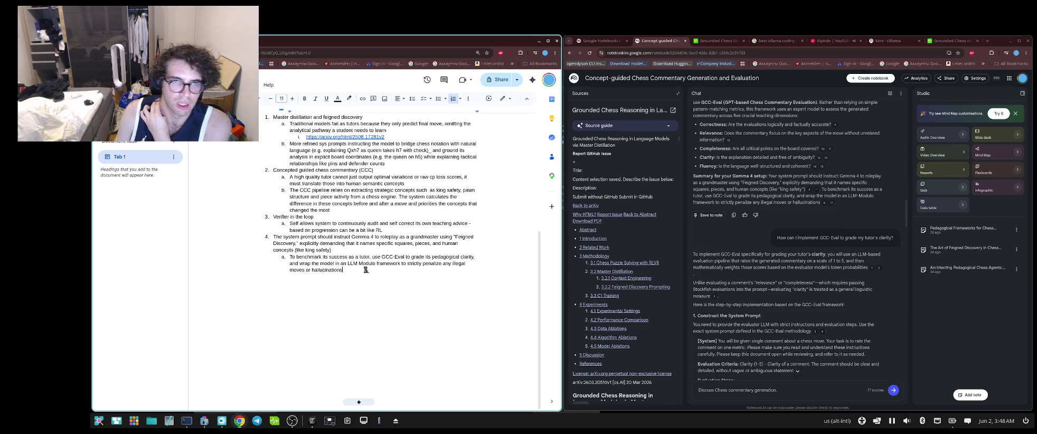
pyautogui.press('Return')
pyautogui.press('Return')
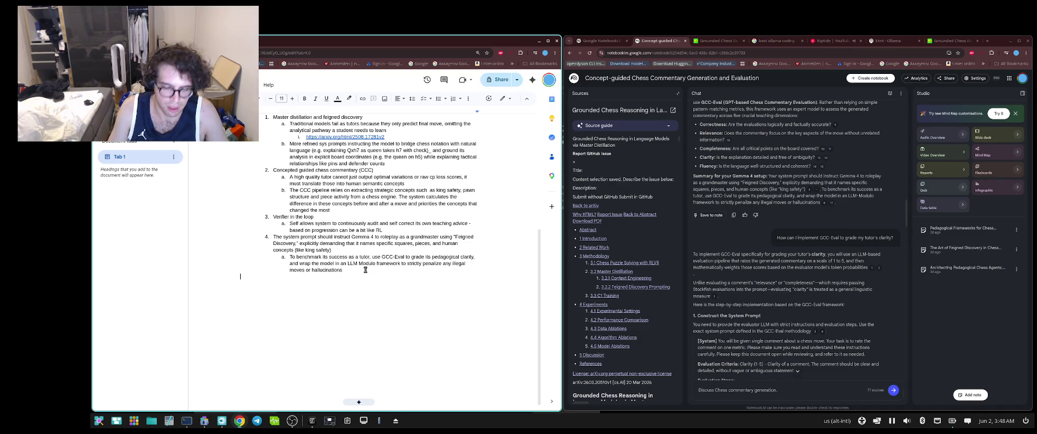
pyautogui.hotkey('ctrl', 'v')
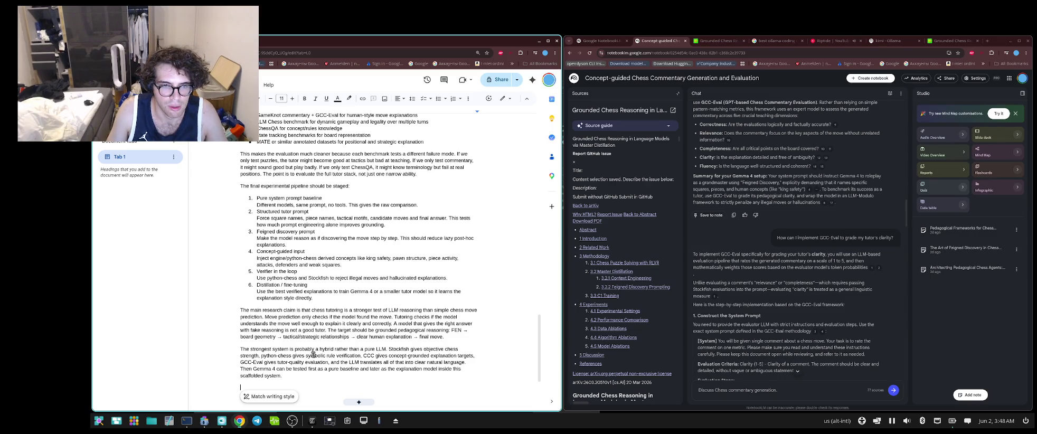
pyautogui.press('BackSpace')
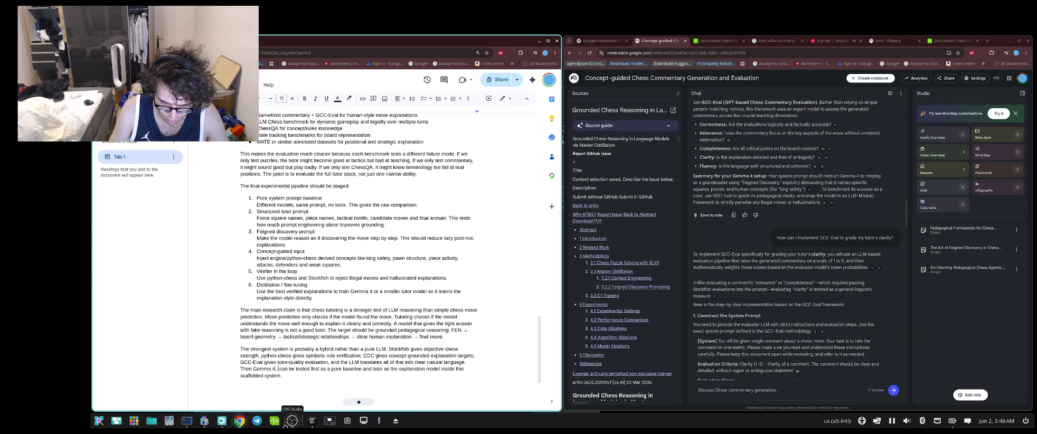
pyautogui.write('(')
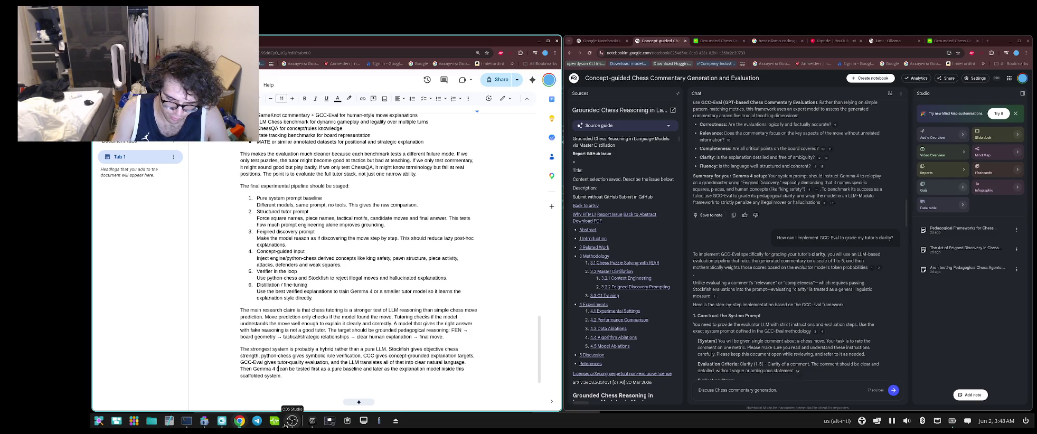
pyautogui.write('amongst the')
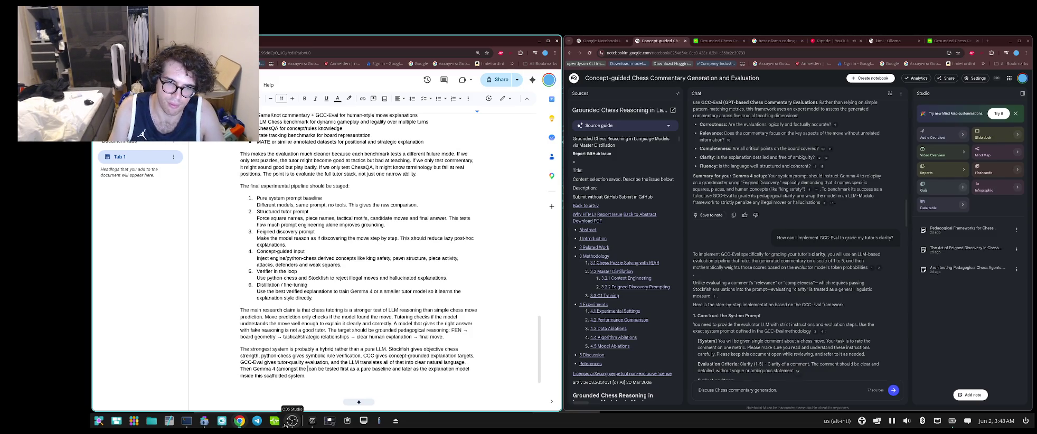
pyautogui.write(' other')
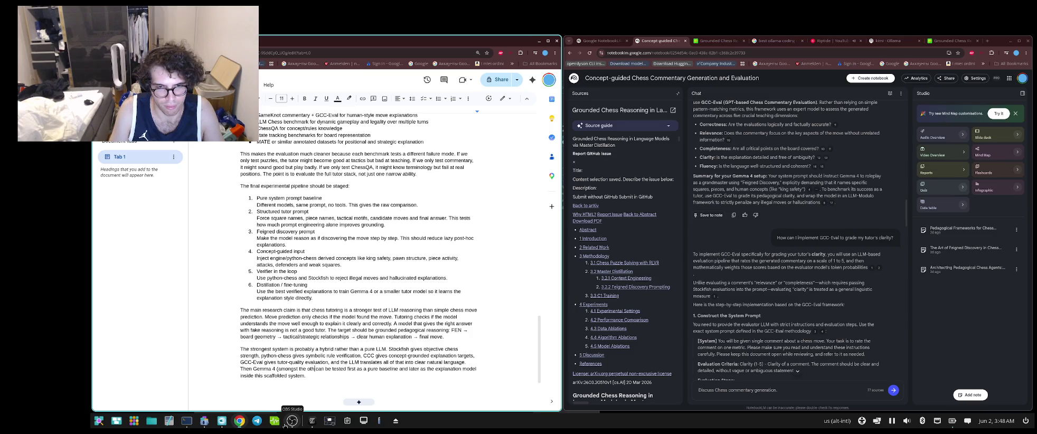
pyautogui.write(' m')
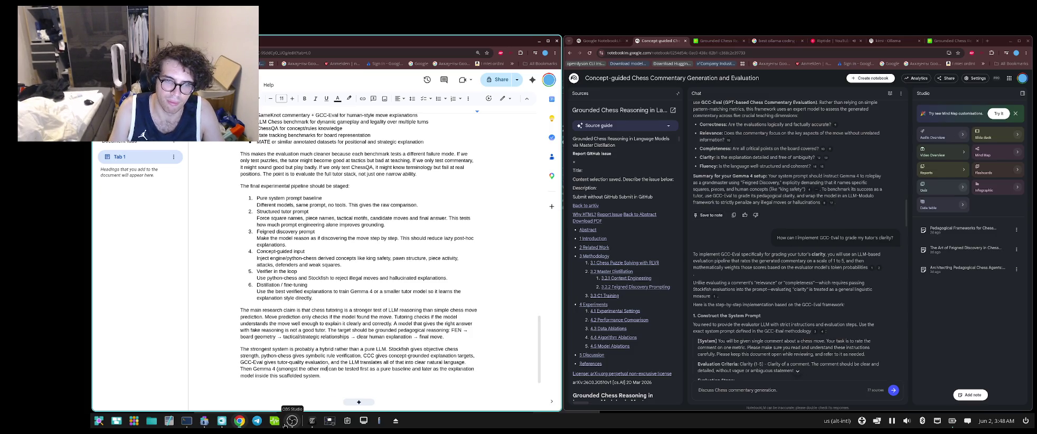
pyautogui.write('odels')
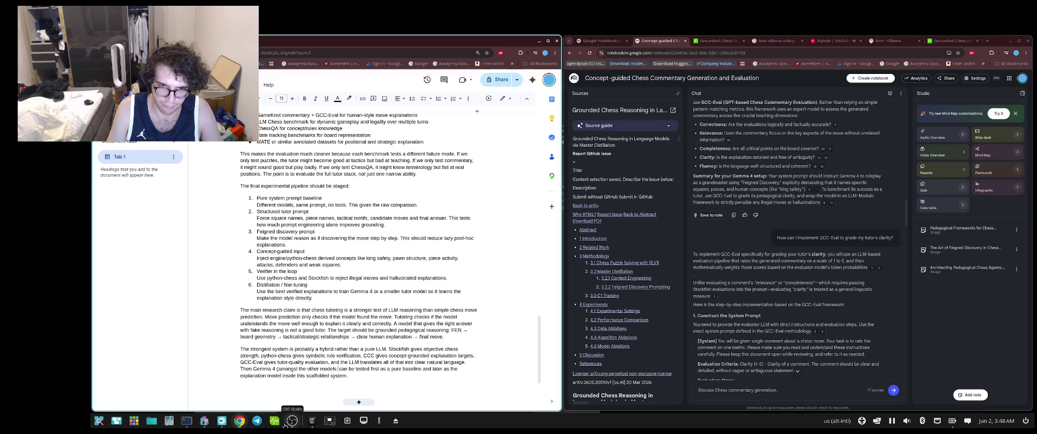
pyautogui.write(' I want')
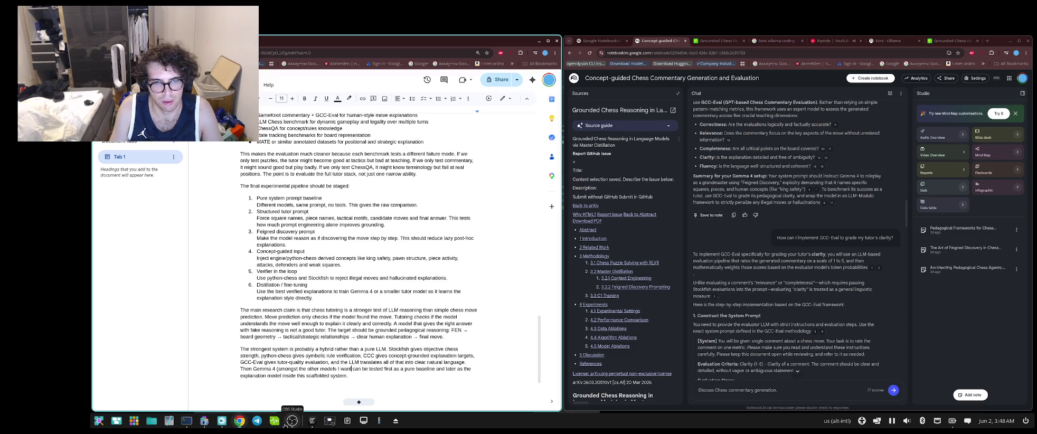
pyautogui.write(' to test')
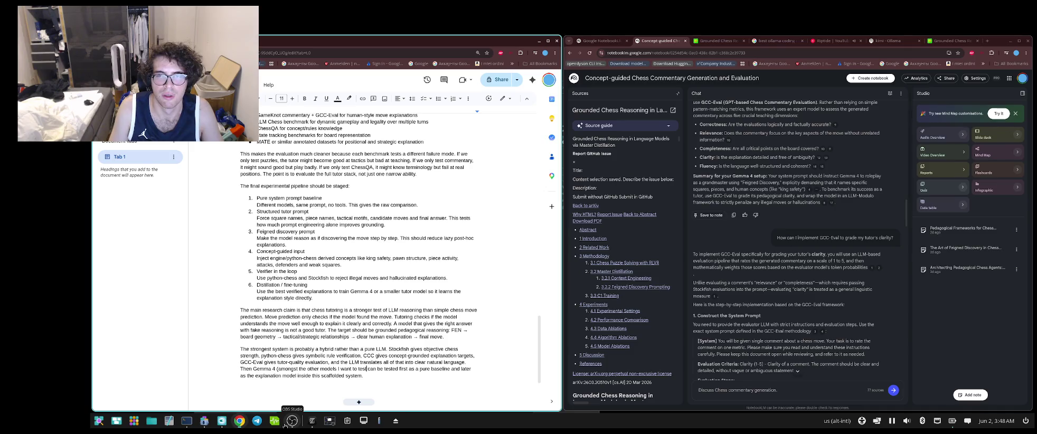
pyautogui.write(')')
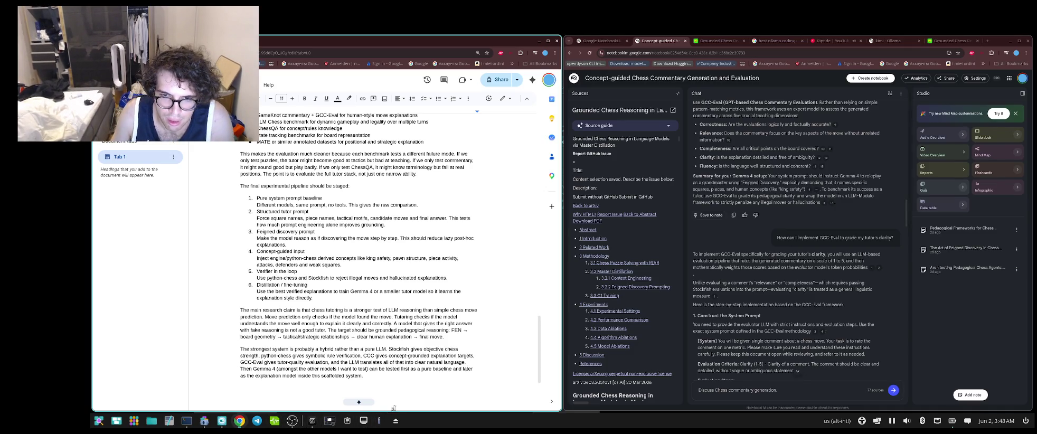
# - Scroll through the document and dismiss the Gemini tools prompt bar
pyautogui.scroll(2, 362, 385)
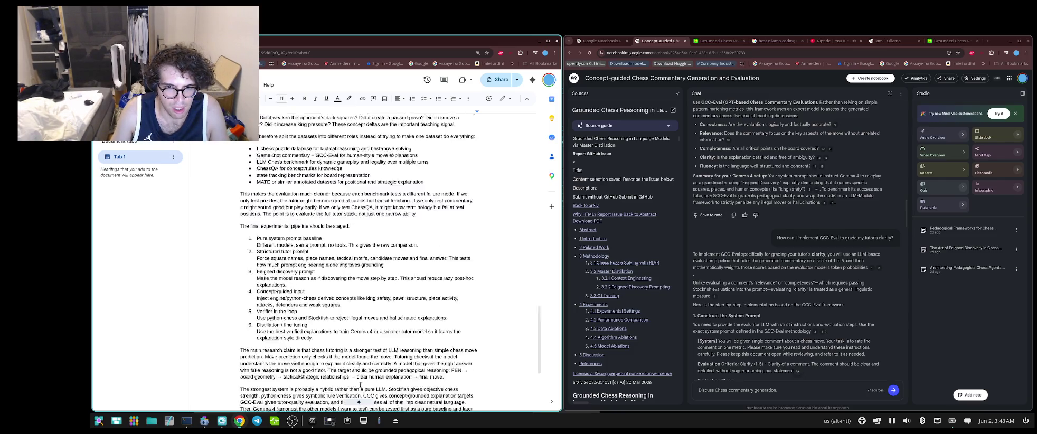
pyautogui.scroll(3, 361, 386)
pyautogui.scroll(3, 360, 387)
pyautogui.scroll(2, 359, 390)
pyautogui.scroll(3, 359, 389)
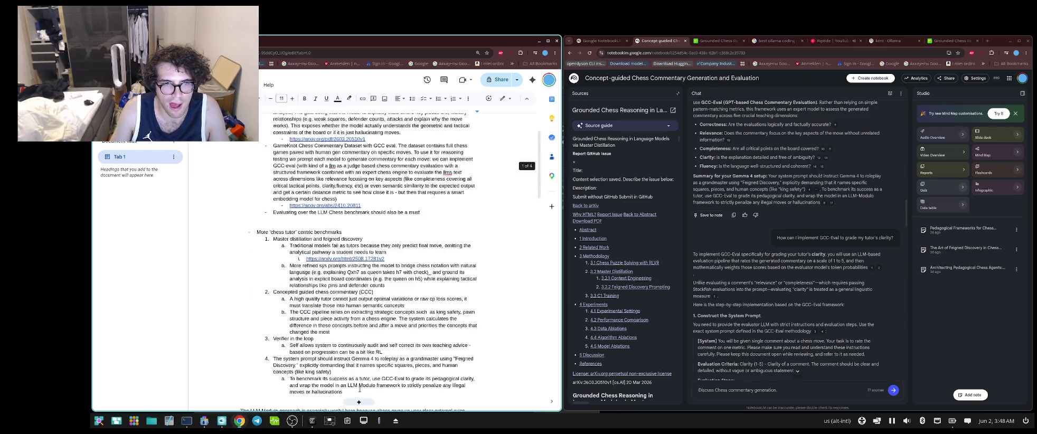
pyautogui.scroll(3, 359, 389)
pyautogui.scroll(-5, 358, 388)
pyautogui.scroll(-5, 358, 388)
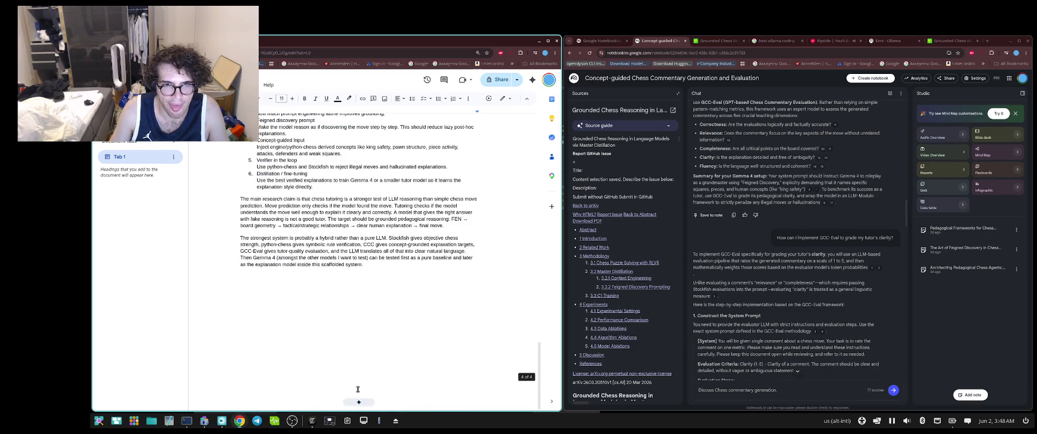
pyautogui.scroll(-5, 360, 396)
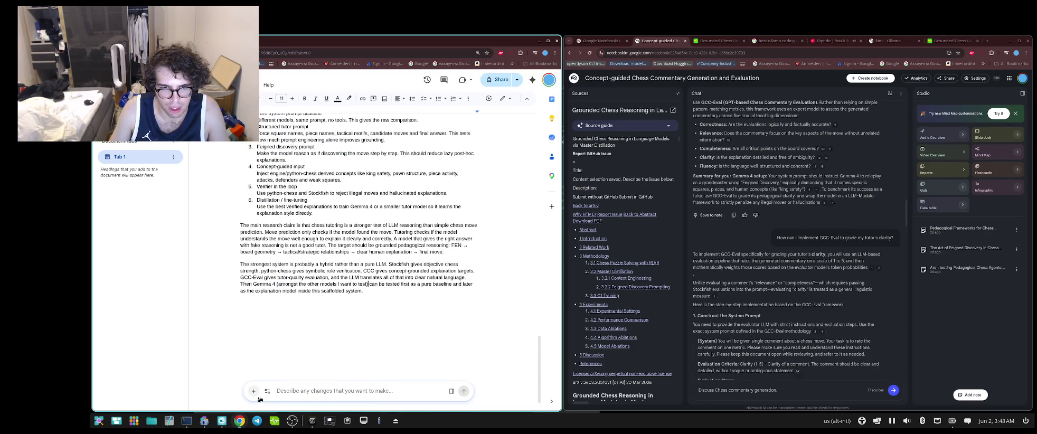
pyautogui.click(267, 392)
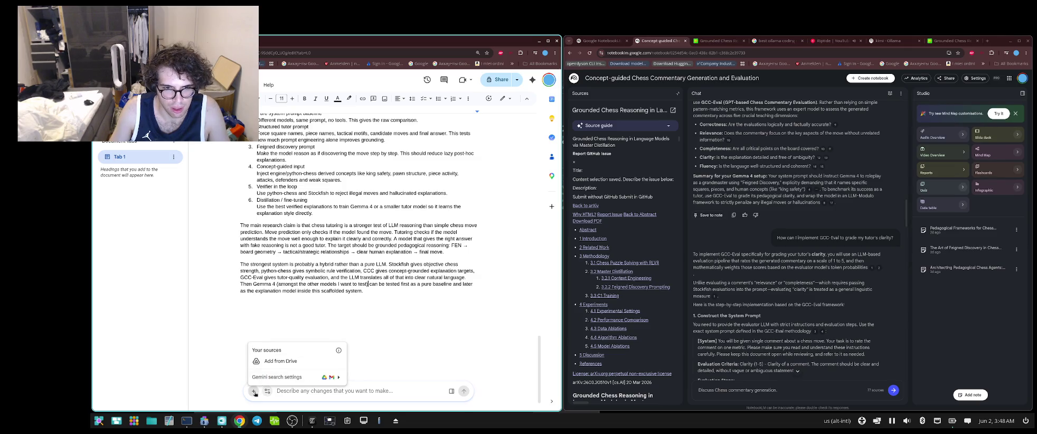
pyautogui.click(483, 302)
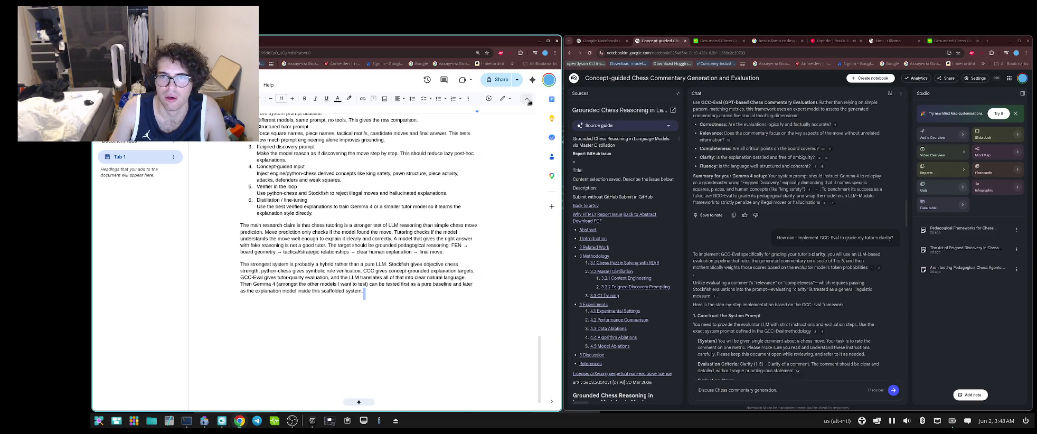
# - In a new Gemini side-panel chat, request an informal key-points rewrite, then reject it
pyautogui.click(532, 80)
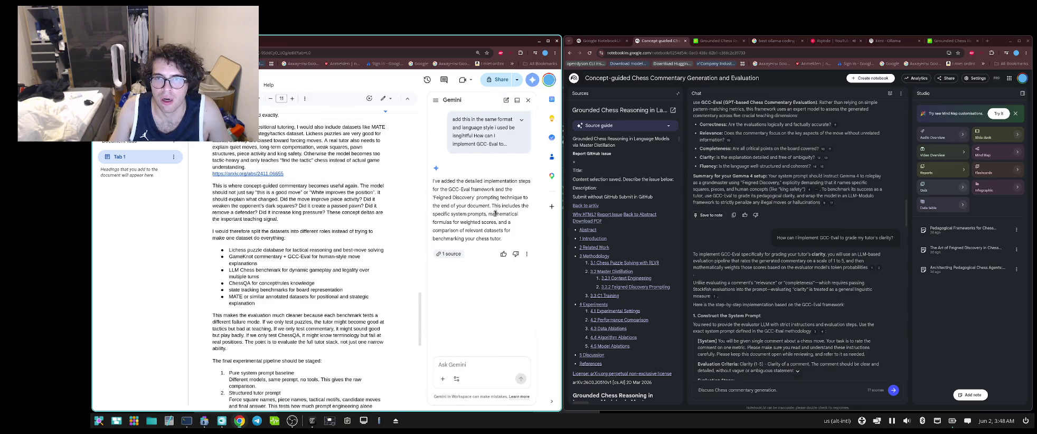
pyautogui.click(506, 100)
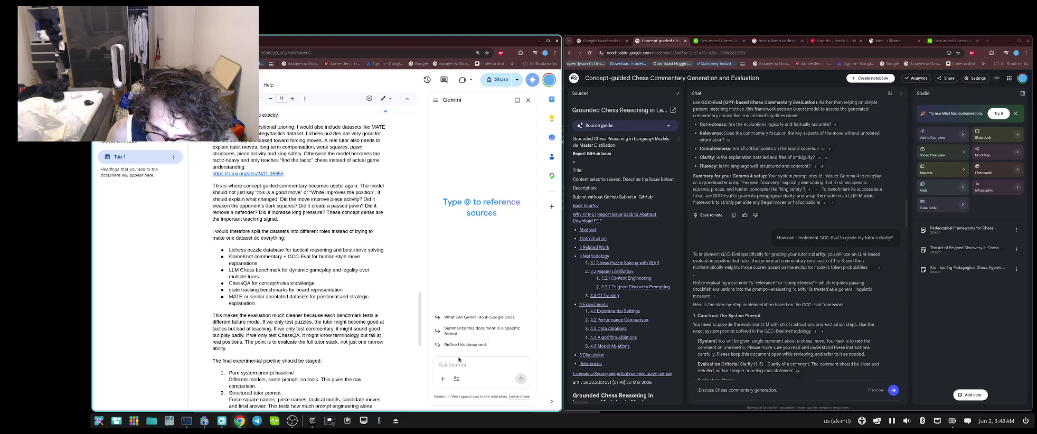
pyautogui.click(458, 346)
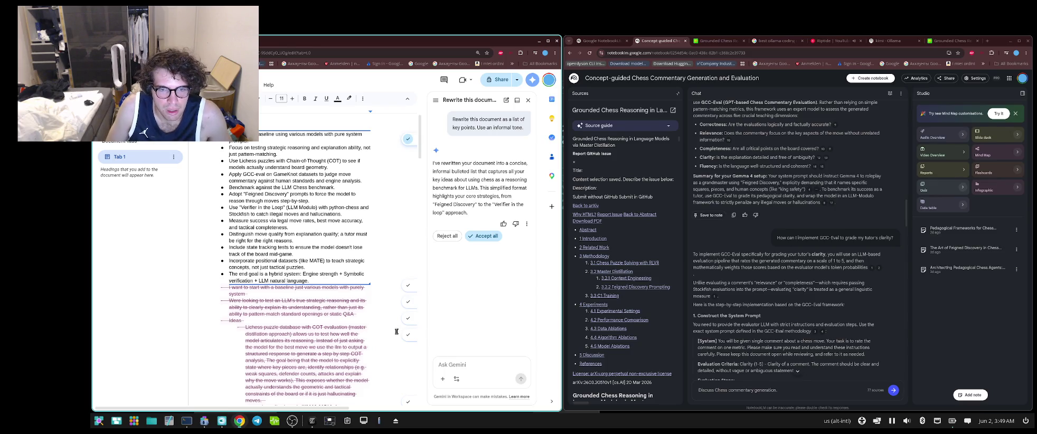
pyautogui.click(482, 236)
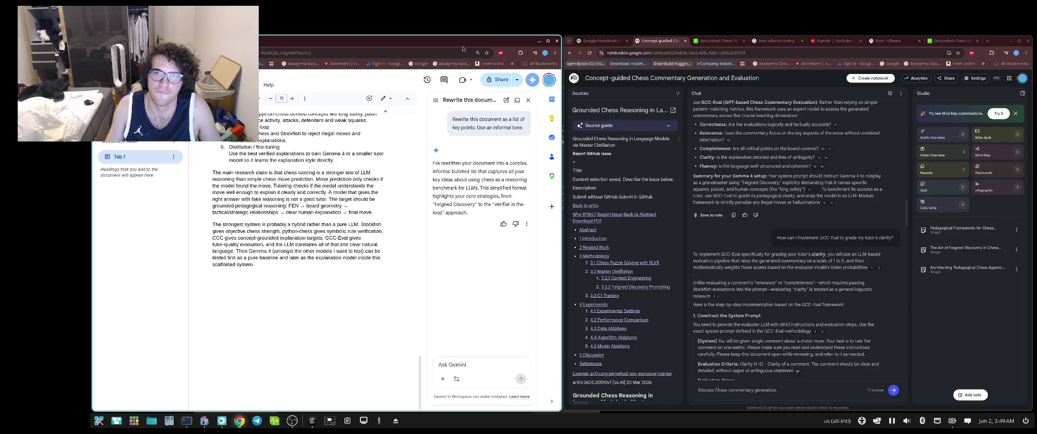
# - Set General access to Anyone with the link and copy the 'Chess Coach First Steps' share link
pyautogui.click(499, 79)
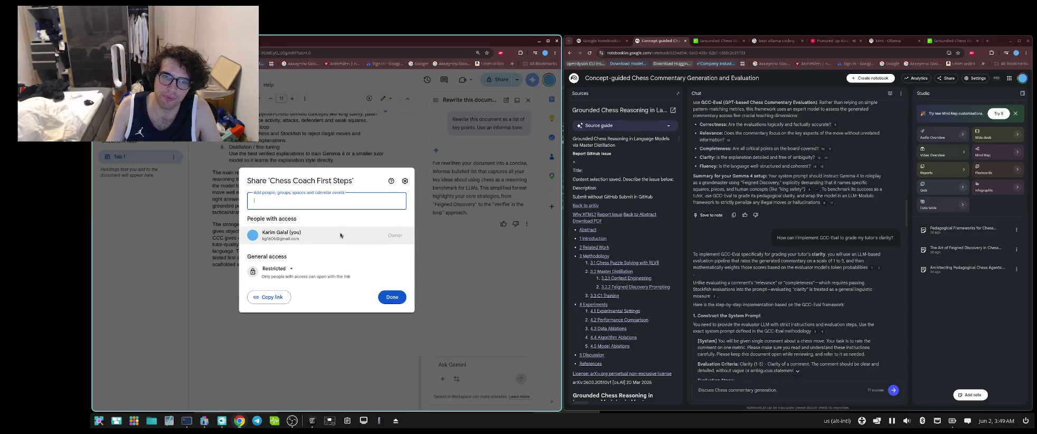
pyautogui.click(285, 267)
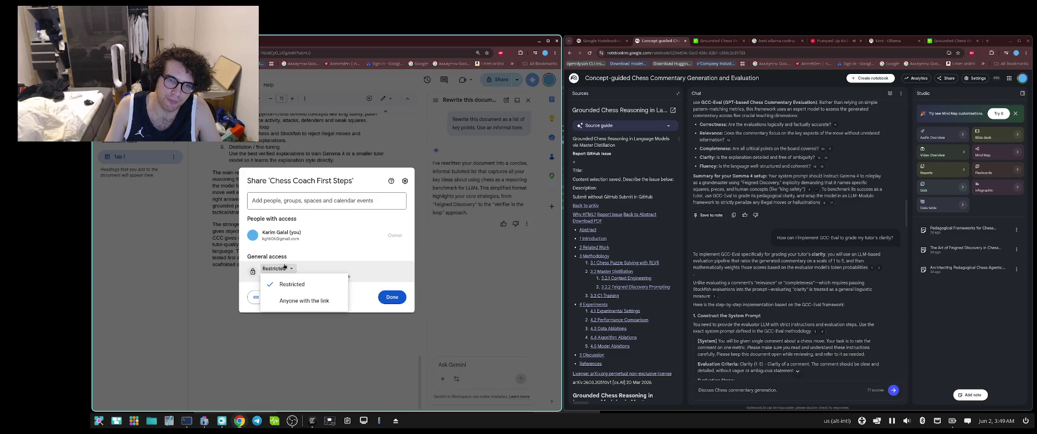
pyautogui.click(286, 299)
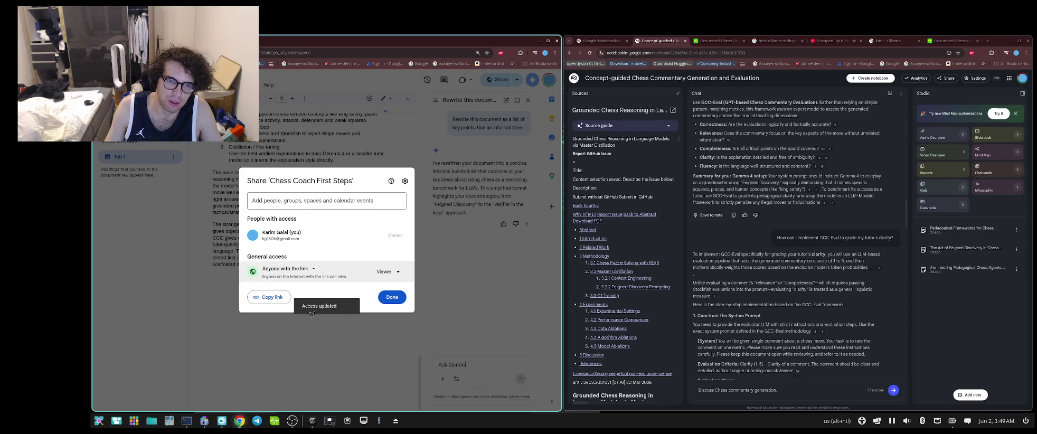
pyautogui.click(269, 297)
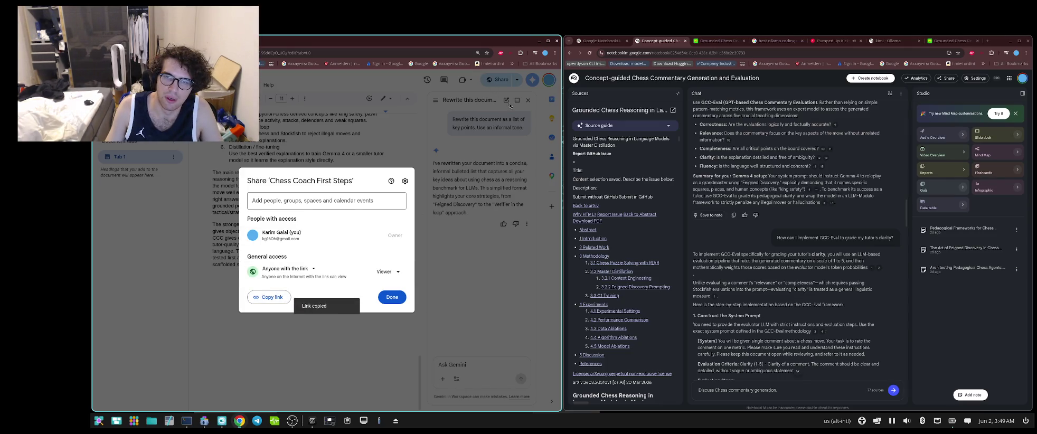
pyautogui.click(528, 100)
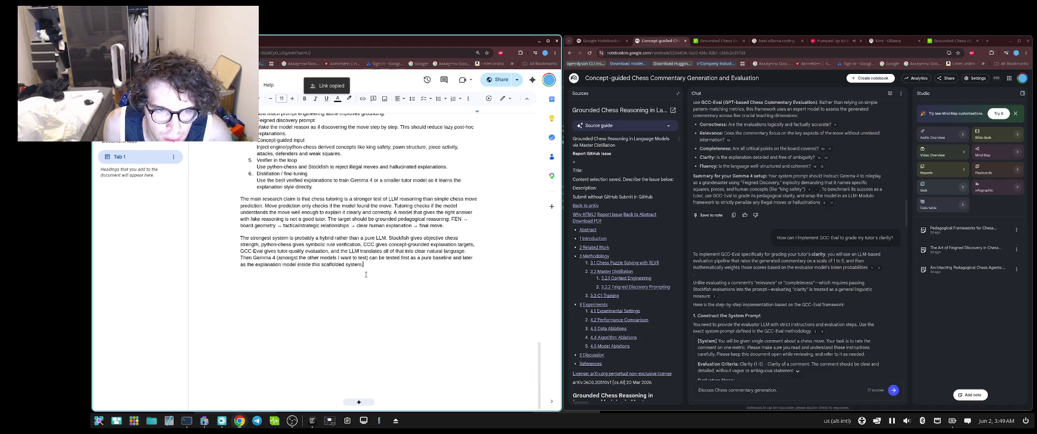
pyautogui.scroll(5, 396, 276)
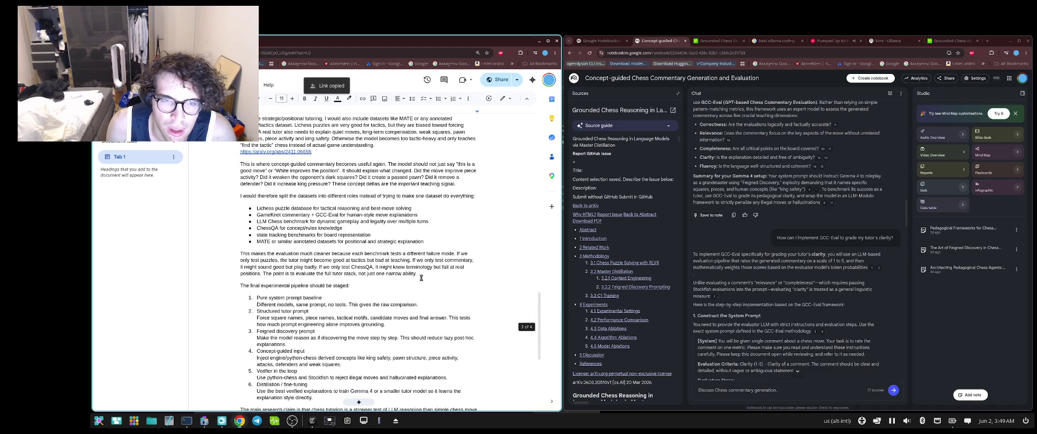
pyautogui.scroll(5, 421, 278)
pyautogui.scroll(5, 421, 278)
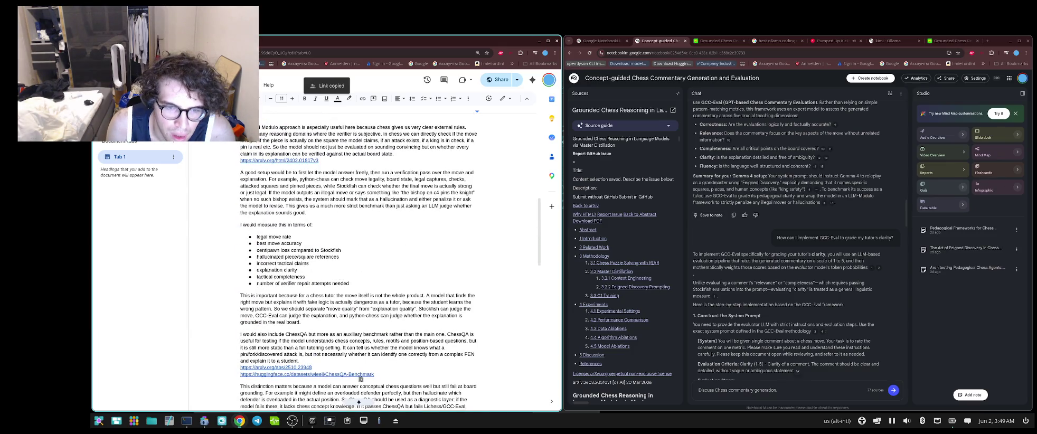
pyautogui.scroll(-1, 354, 372)
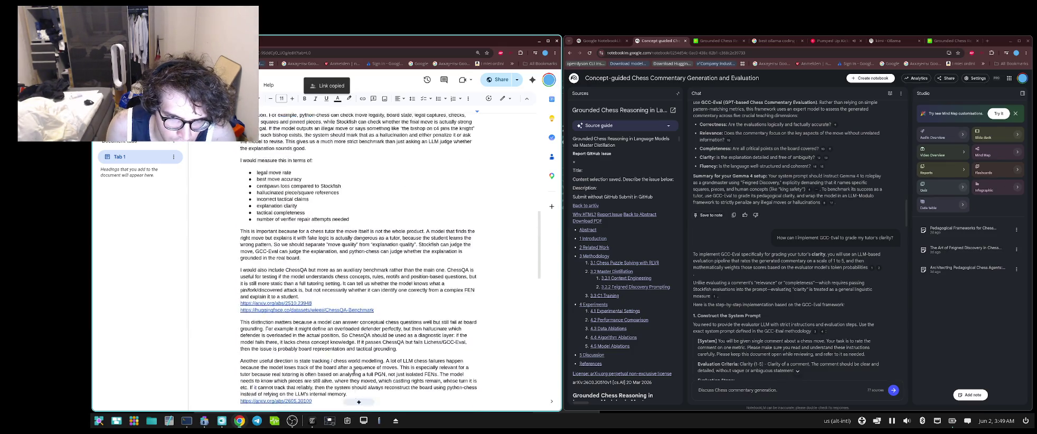
pyautogui.scroll(-2, 354, 372)
pyautogui.scroll(-2, 354, 373)
pyautogui.scroll(-1, 354, 371)
pyautogui.scroll(-2, 354, 373)
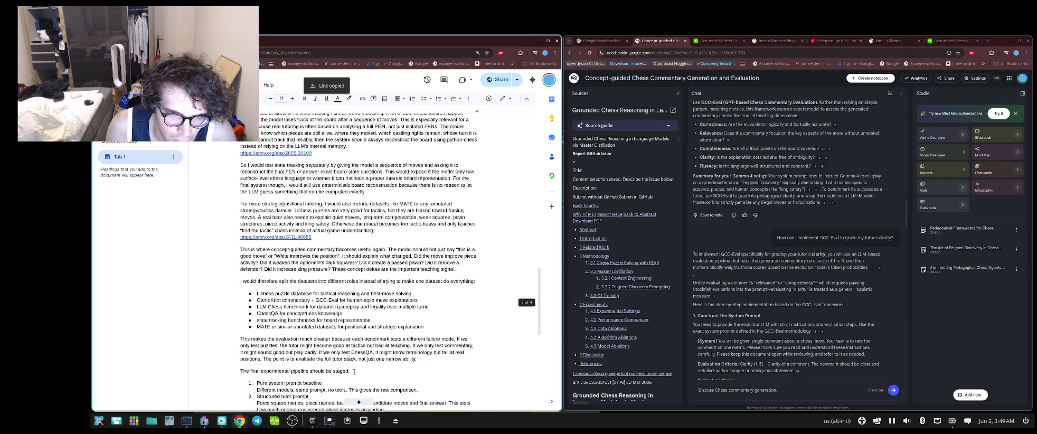
pyautogui.scroll(-2, 354, 372)
pyautogui.scroll(2, 354, 370)
pyautogui.scroll(2, 355, 370)
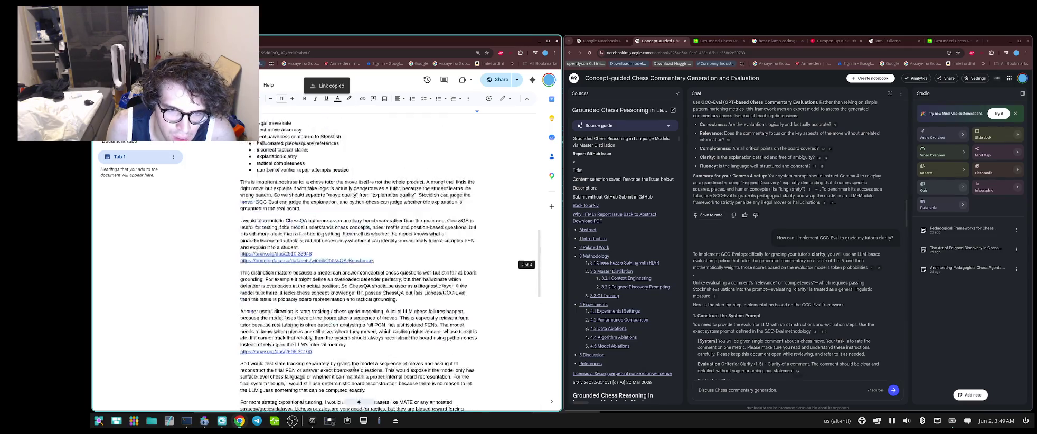
pyautogui.scroll(2, 354, 370)
pyautogui.scroll(1, 355, 370)
pyautogui.scroll(2, 354, 369)
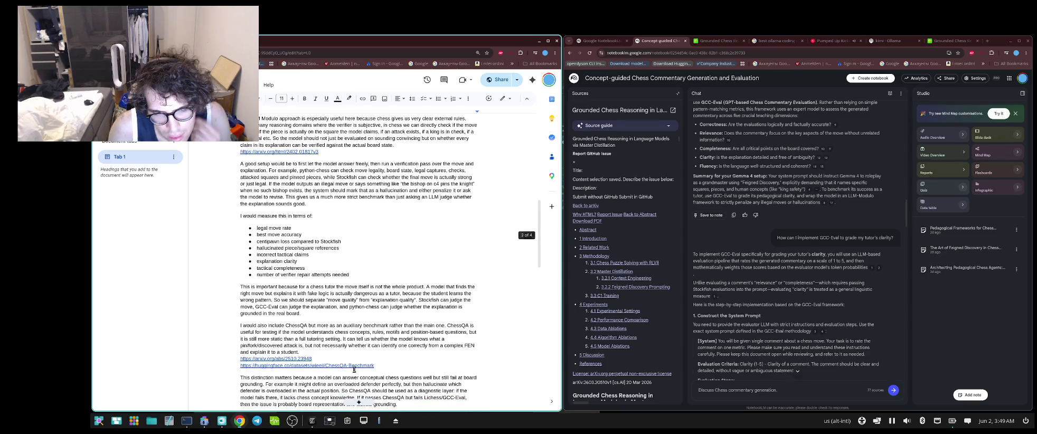
pyautogui.scroll(2, 354, 369)
pyautogui.scroll(1, 355, 369)
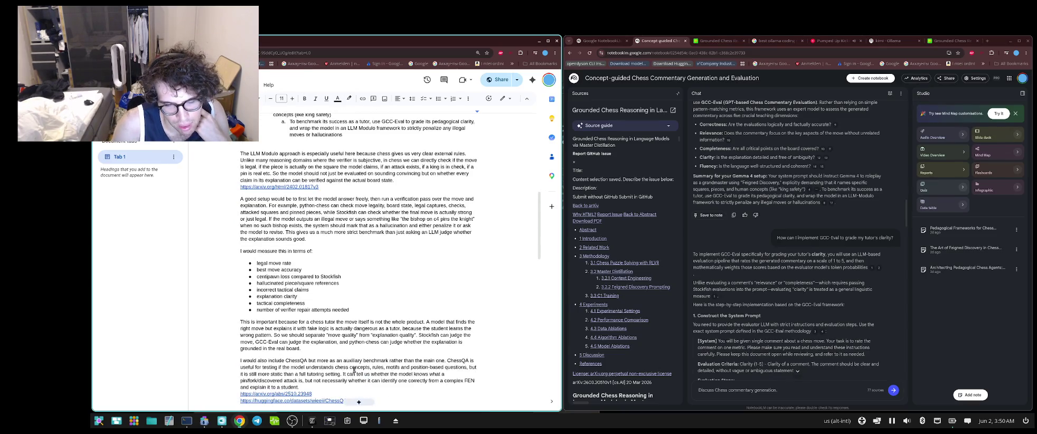
pyautogui.scroll(1, 354, 370)
pyautogui.scroll(1, 355, 370)
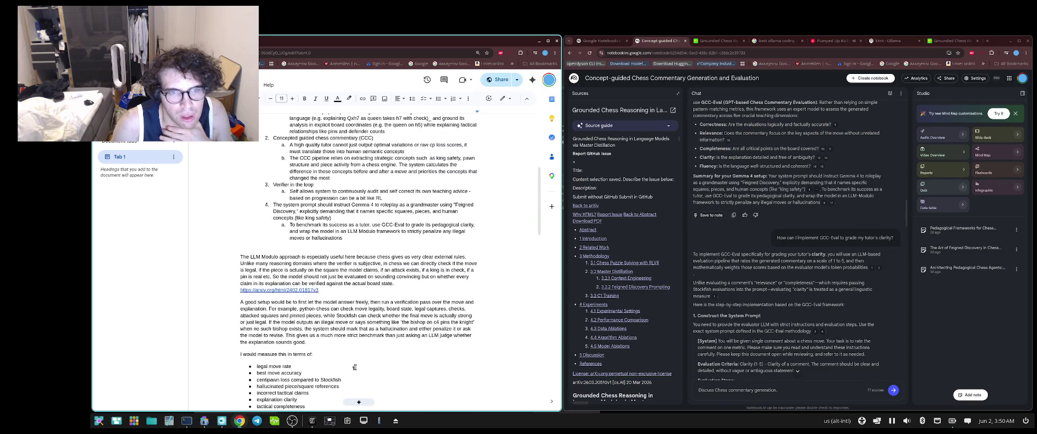
pyautogui.scroll(2, 354, 367)
pyautogui.scroll(2, 353, 363)
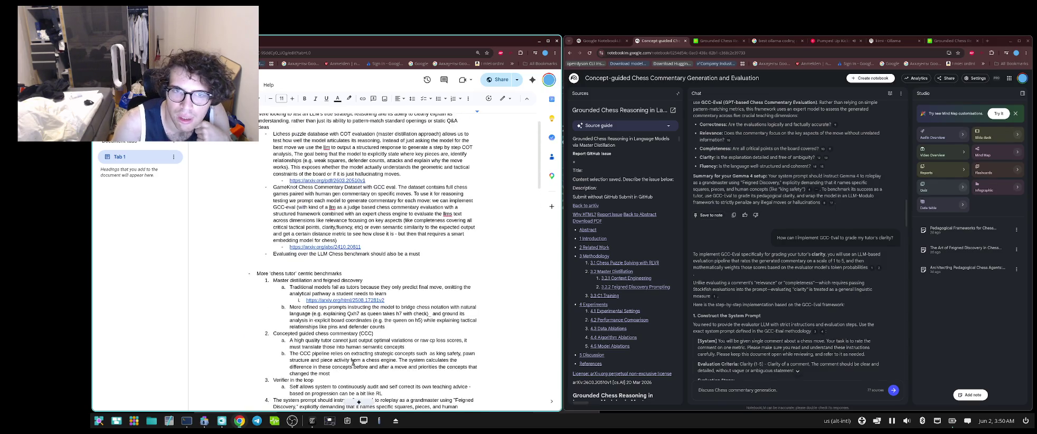
pyautogui.scroll(-2, 353, 363)
pyautogui.scroll(-2, 353, 363)
pyautogui.scroll(-2, 354, 363)
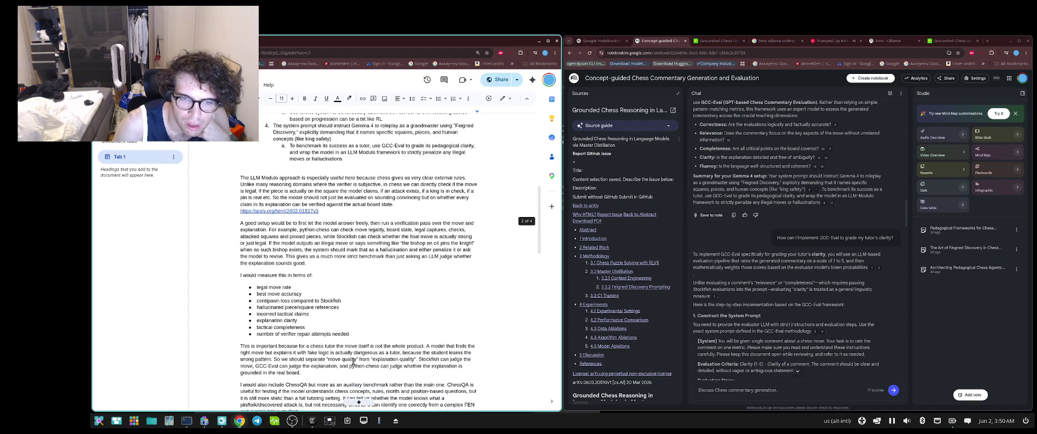
pyautogui.scroll(-3, 353, 363)
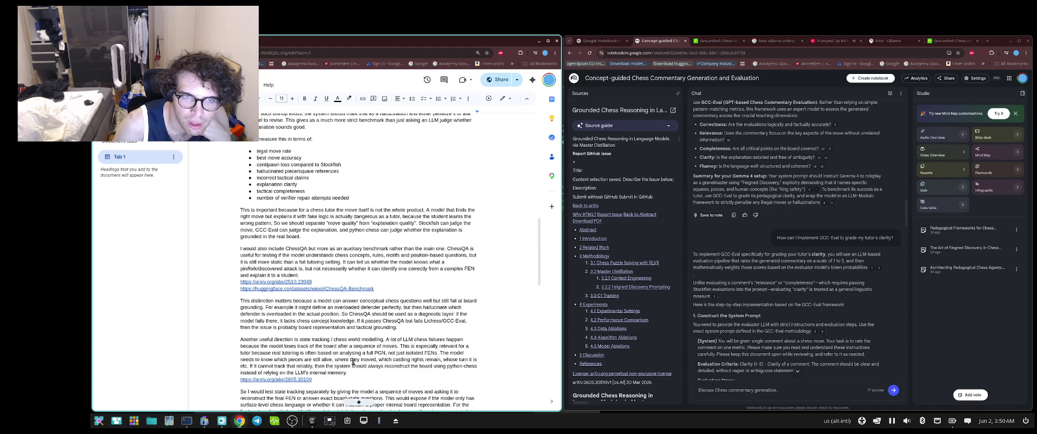
pyautogui.scroll(2, 353, 362)
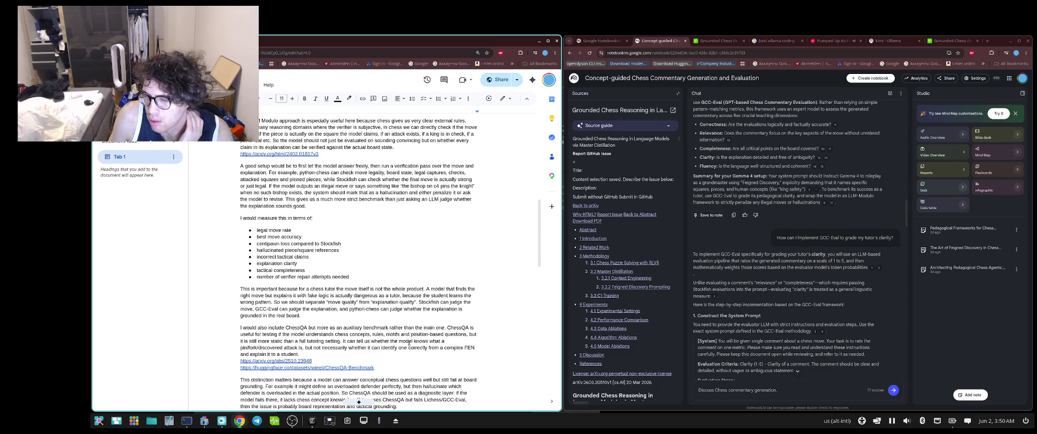
pyautogui.scroll(-5, 322, 328)
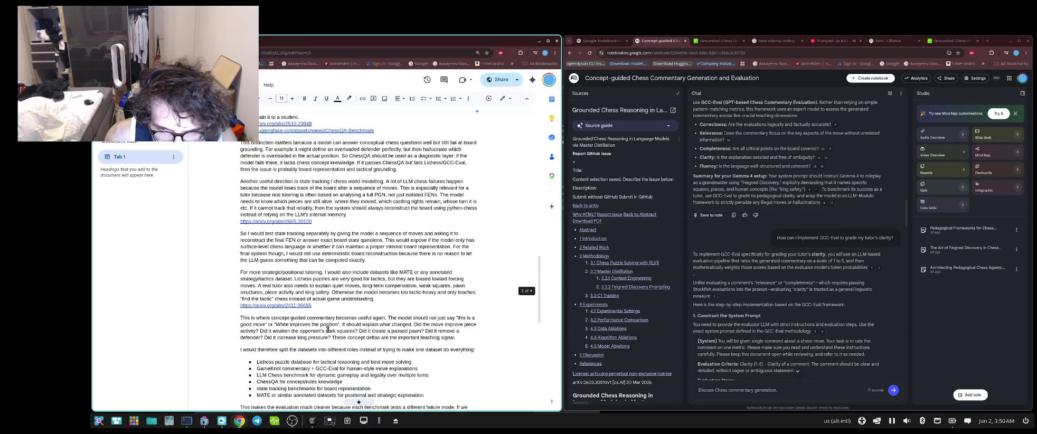
pyautogui.scroll(-5, 327, 329)
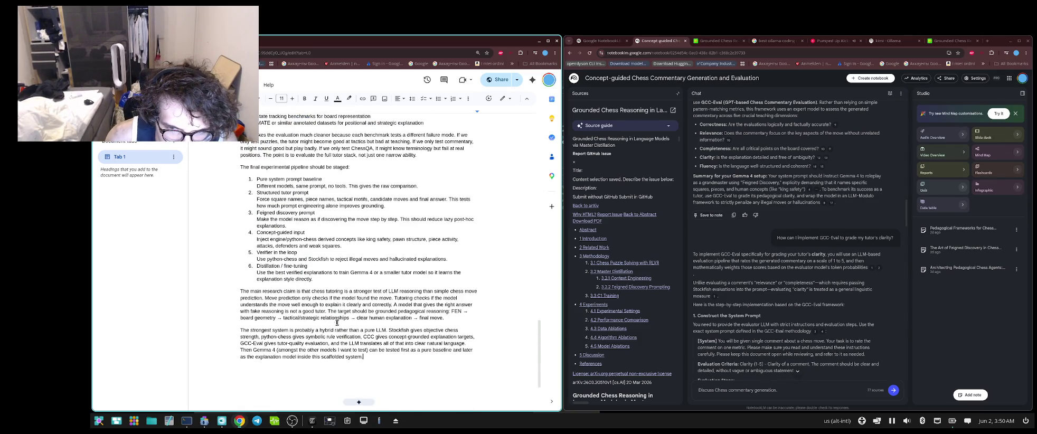
pyautogui.scroll(3, 333, 325)
pyautogui.scroll(4, 322, 330)
pyautogui.scroll(4, 312, 336)
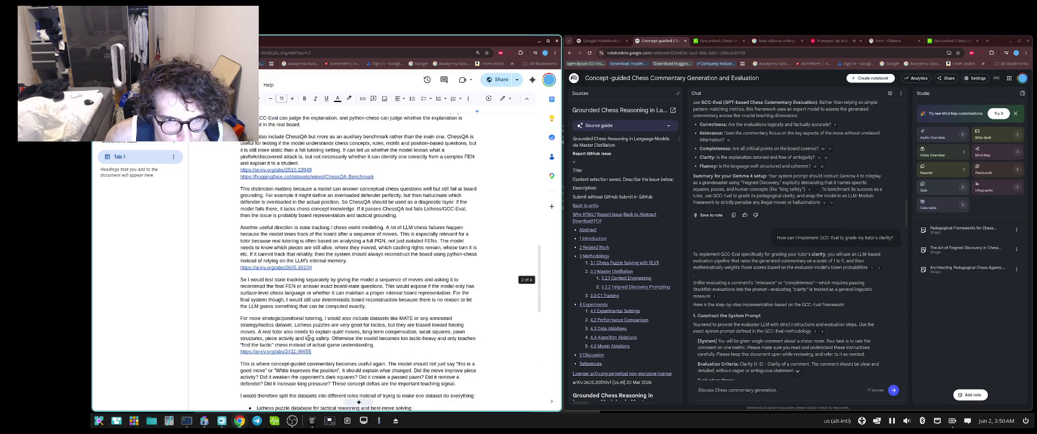
pyautogui.scroll(3, 309, 337)
pyautogui.scroll(4, 309, 336)
pyautogui.scroll(3, 309, 337)
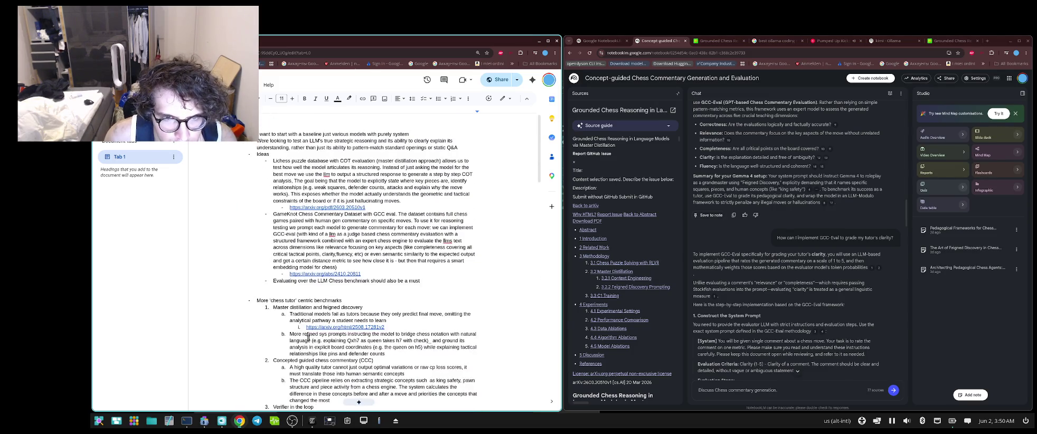
pyautogui.scroll(-5, 309, 333)
pyautogui.scroll(-5, 308, 328)
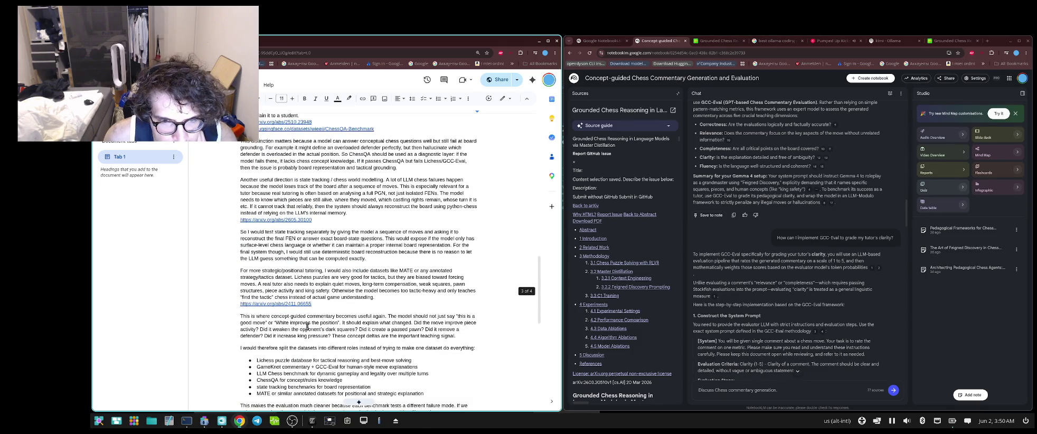
# - Close the browser's text search, leaving the cursor on the dataset link line
pyautogui.hotkey('ctrl', 'f')
pyautogui.click(424, 170)
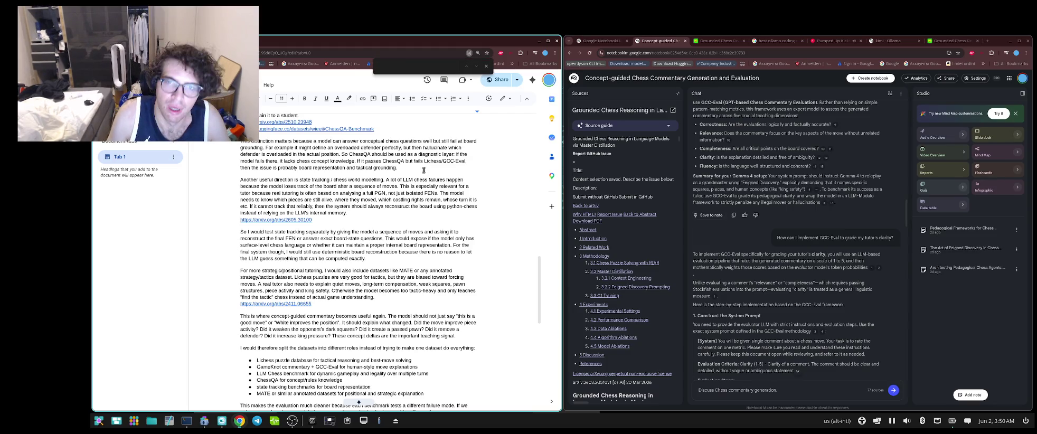
pyautogui.click(374, 128)
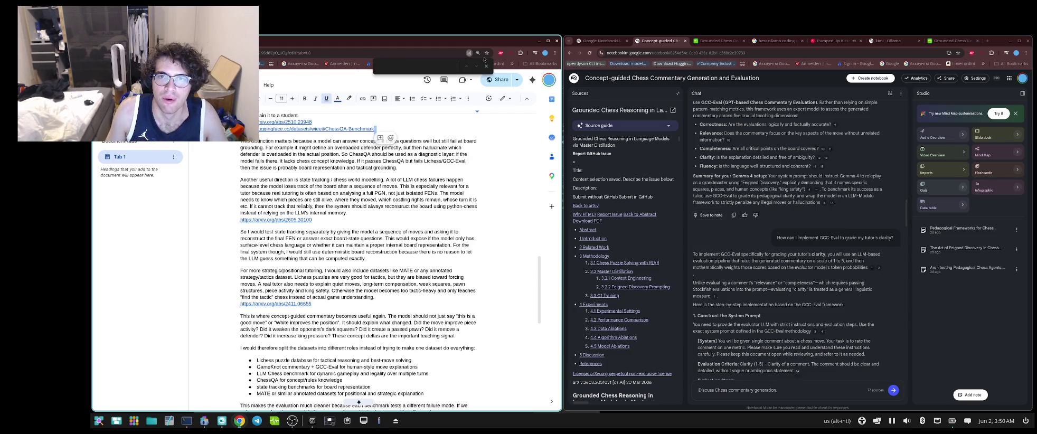
pyautogui.click(485, 66)
# - Replace every capital 'LLM' with 'llm' using case-matched Find and replace, then close the dialog
pyautogui.click(221, 84)
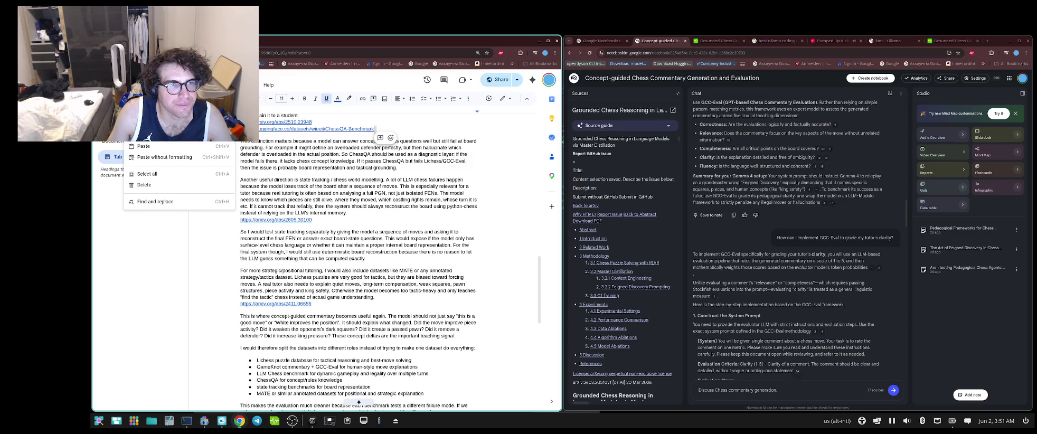
pyautogui.click(158, 201)
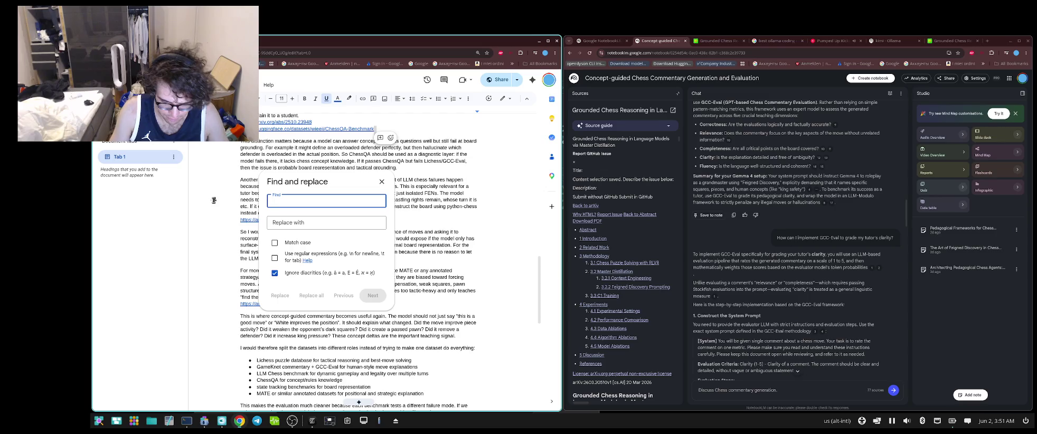
pyautogui.write('LLM')
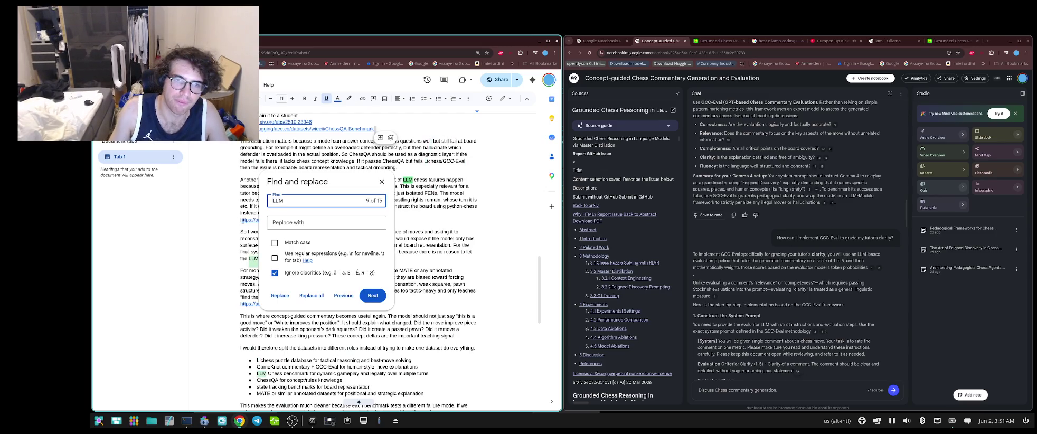
pyautogui.click(286, 225)
pyautogui.write('ll')
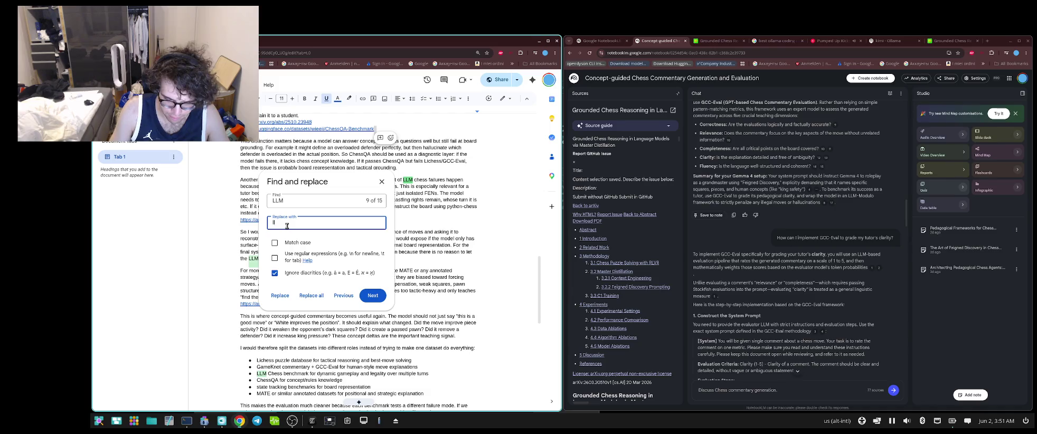
pyautogui.write('m')
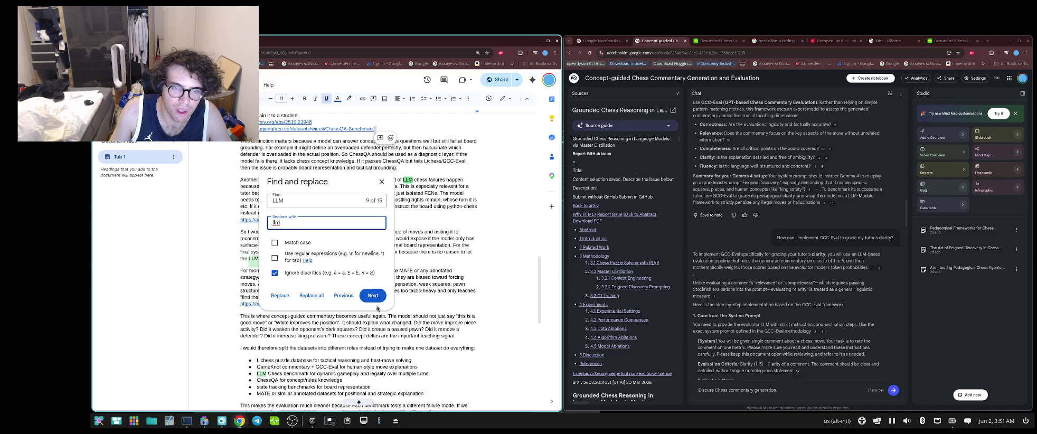
pyautogui.click(275, 242)
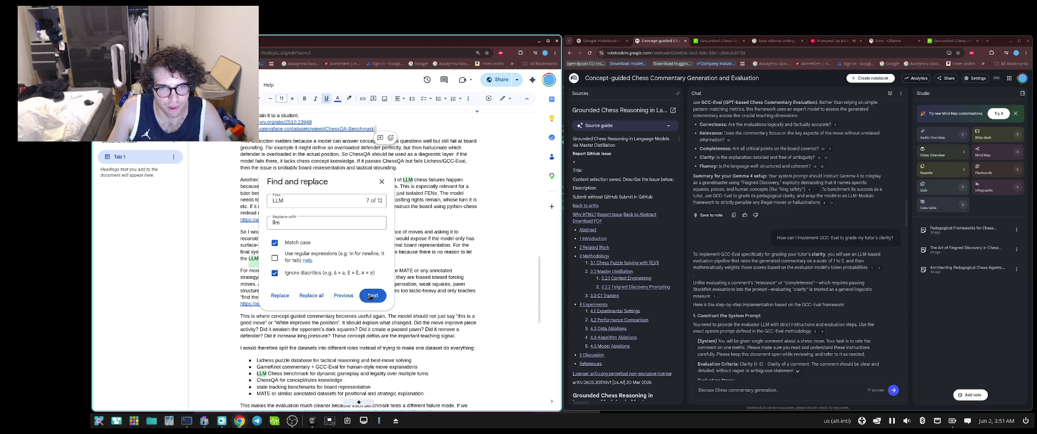
pyautogui.click(315, 296)
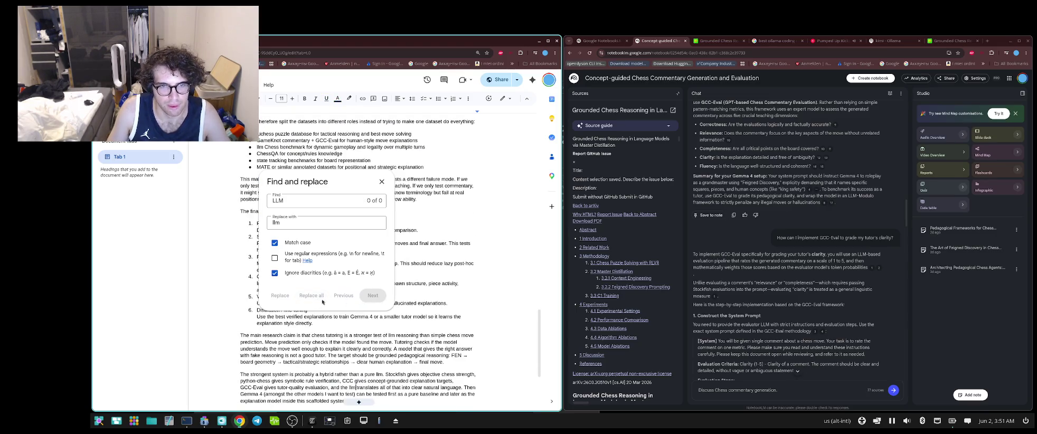
pyautogui.click(382, 181)
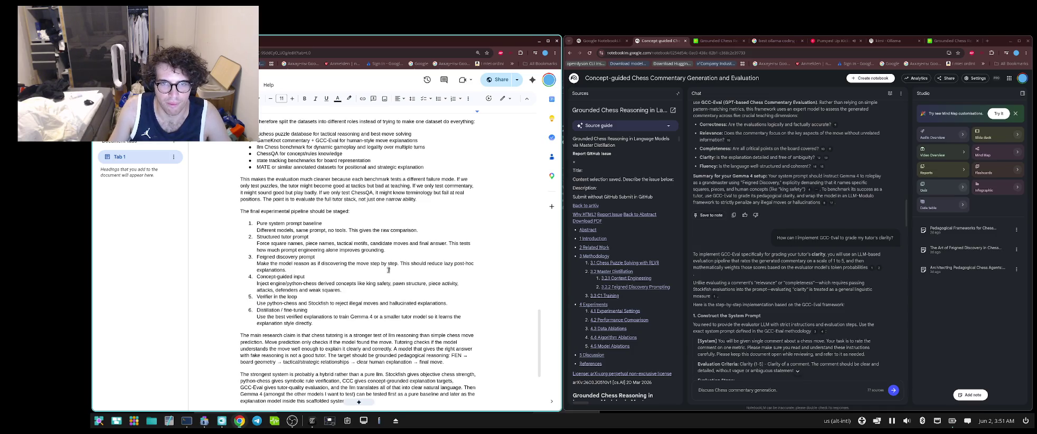
pyautogui.scroll(-3, 380, 300)
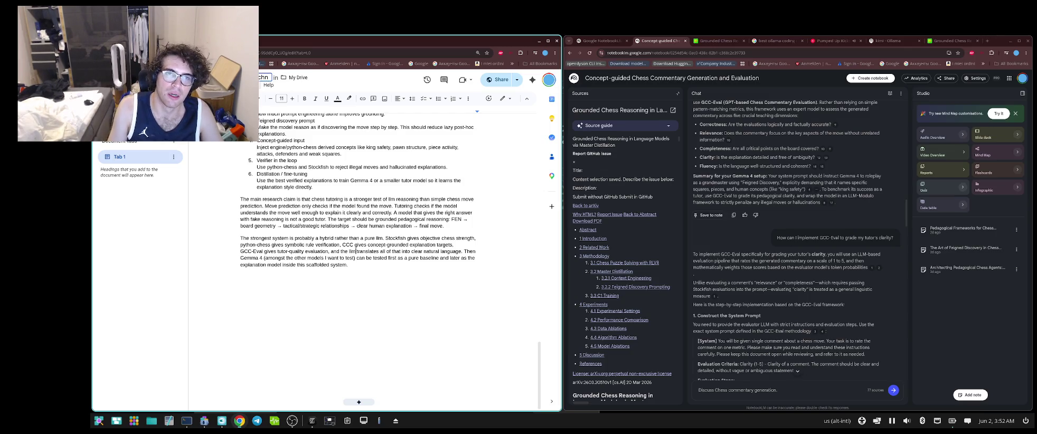
# - Fix the title's last word to end in 'benchmarking' and copy the document link from the Share menu
pyautogui.press('BackSpace')
pyautogui.write('markign')
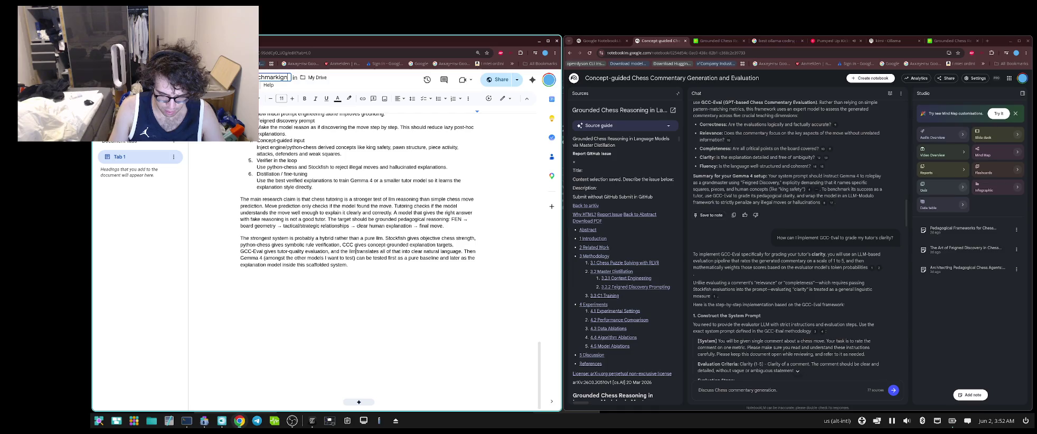
pyautogui.press('BackSpace')
pyautogui.press('BackSpace')
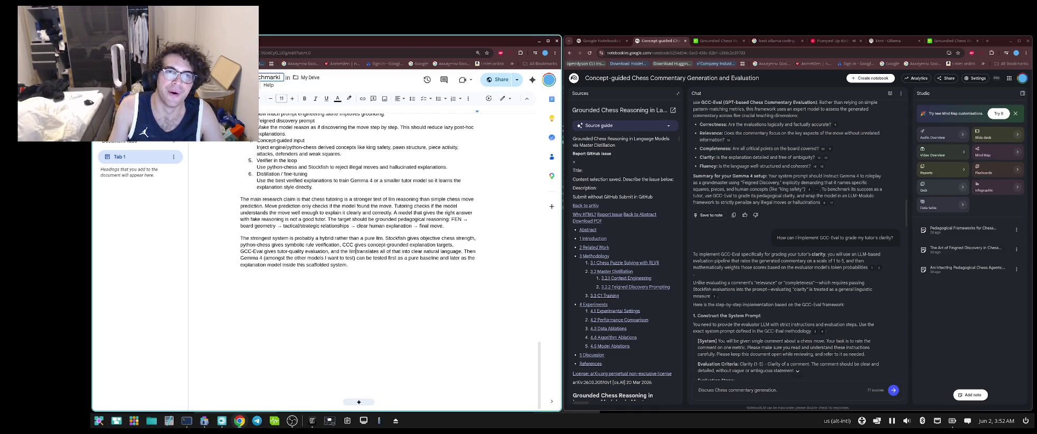
pyautogui.write('ng')
pyautogui.press('Return')
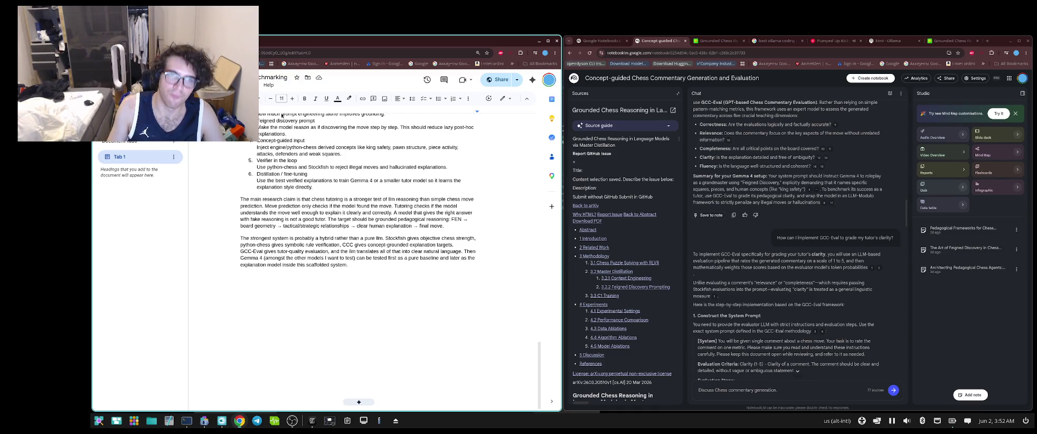
pyautogui.click(517, 80)
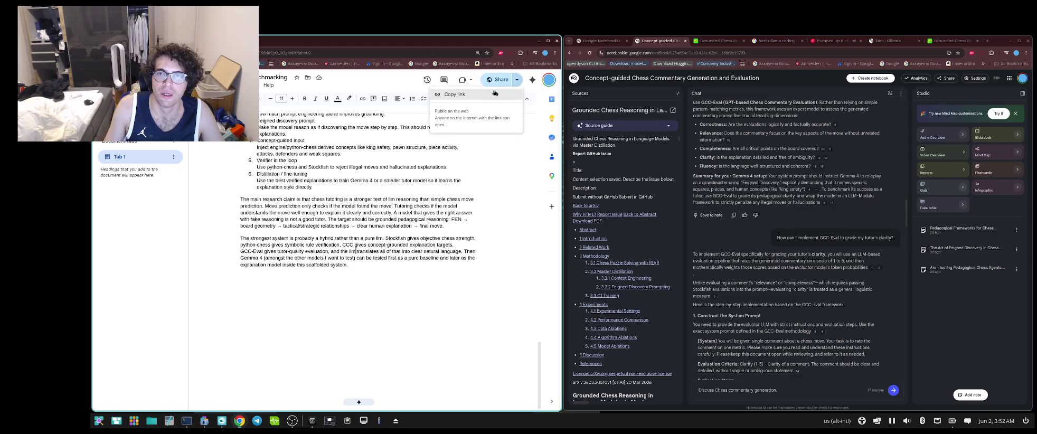
pyautogui.click(494, 93)
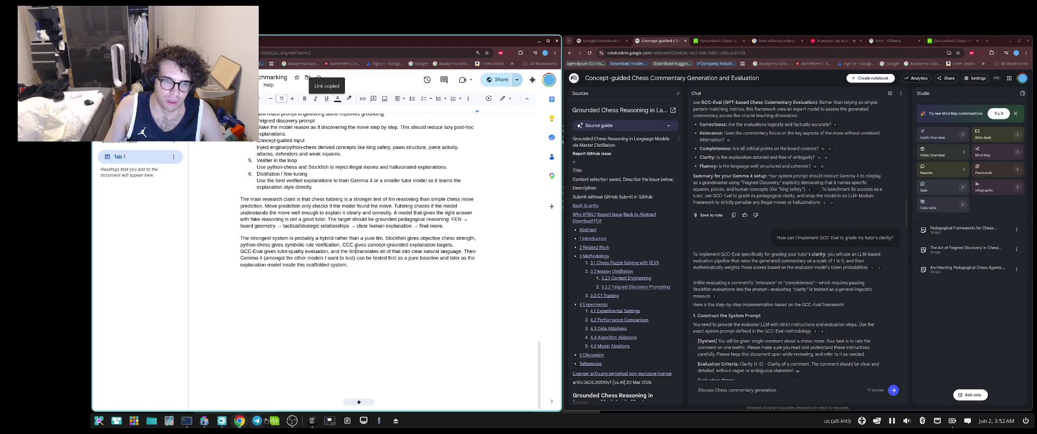
# - Launch Discord from the app search for 'discor' and dismiss the new audio device prompt
pyautogui.click(129, 417)
pyautogui.write('disco')
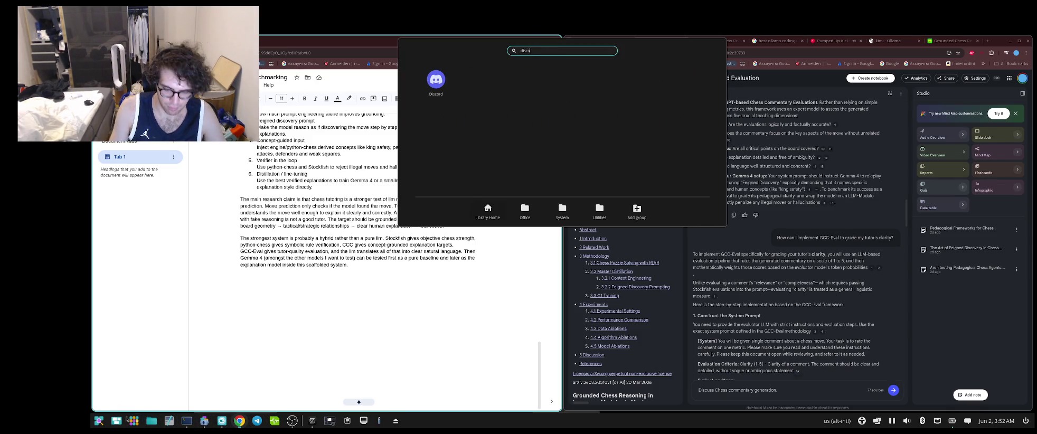
pyautogui.write('r')
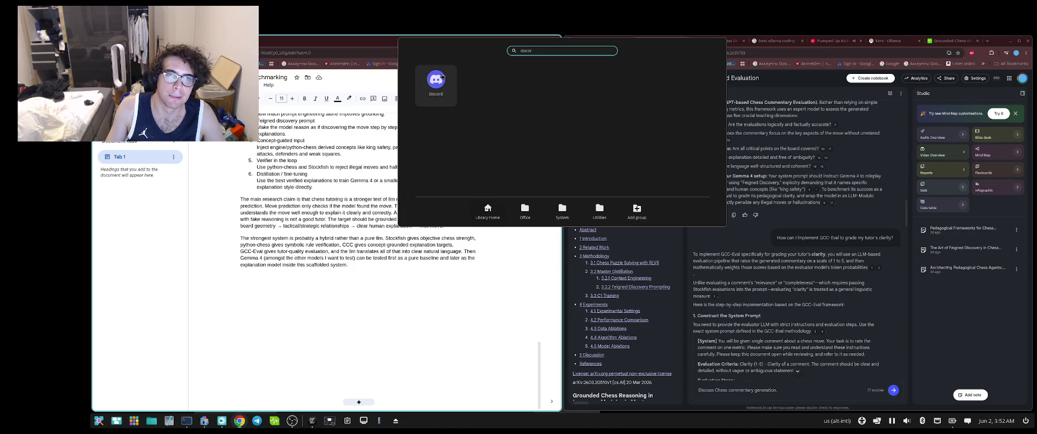
pyautogui.click(436, 80)
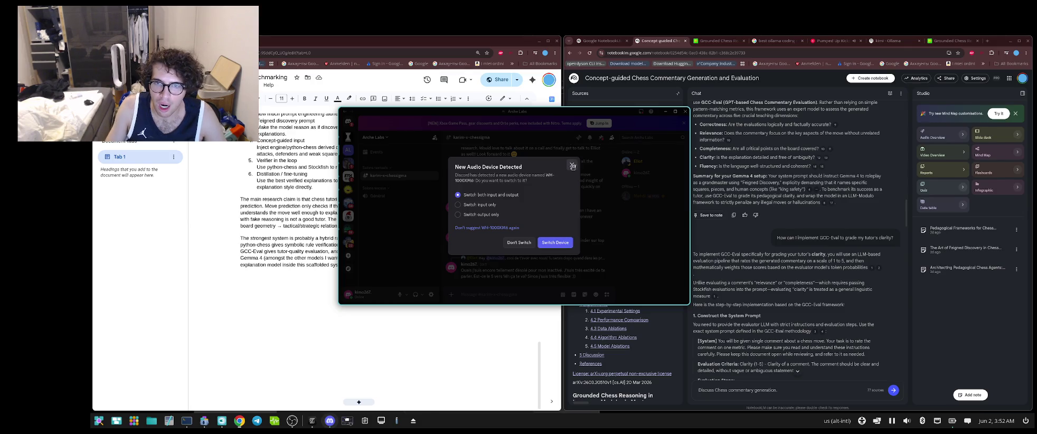
pyautogui.click(573, 167)
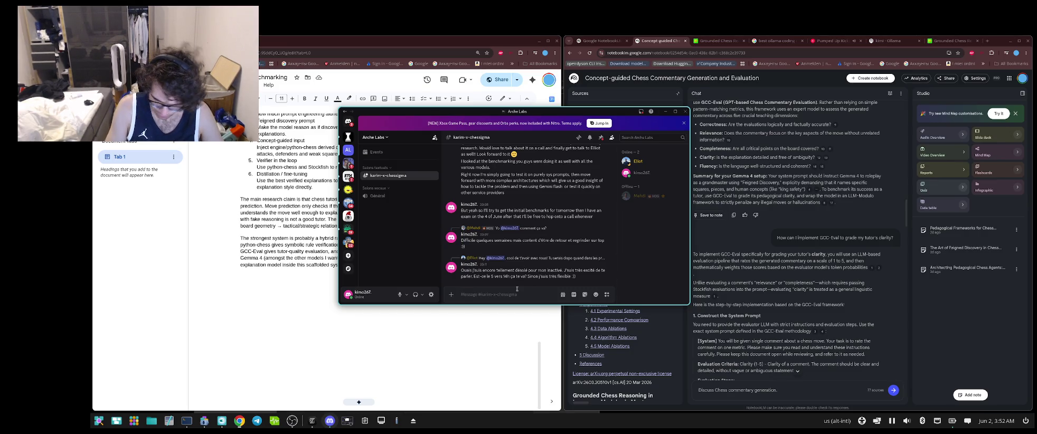
# - Type "J'ai fini d'écrire le draft" in the chat, fixing stray letters, extra apostrophes and 'the'
pyautogui.write(',')
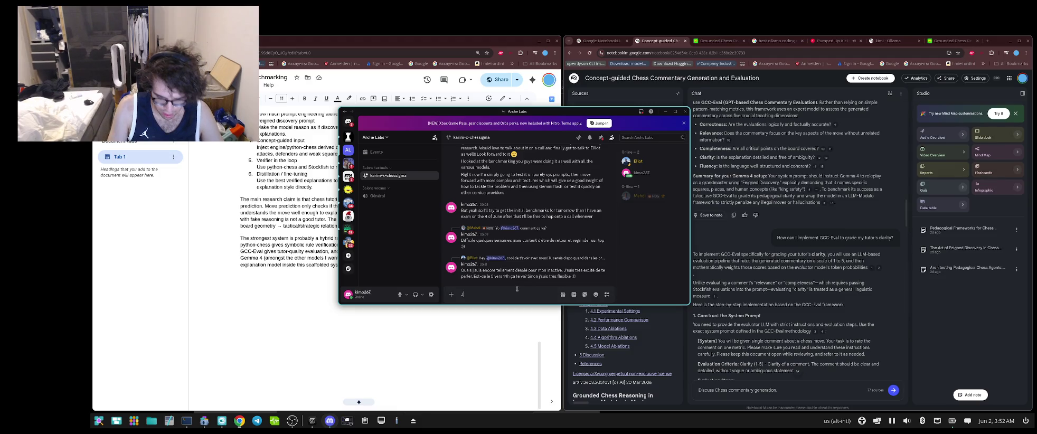
pyautogui.write('e')
pyautogui.press('BackSpace')
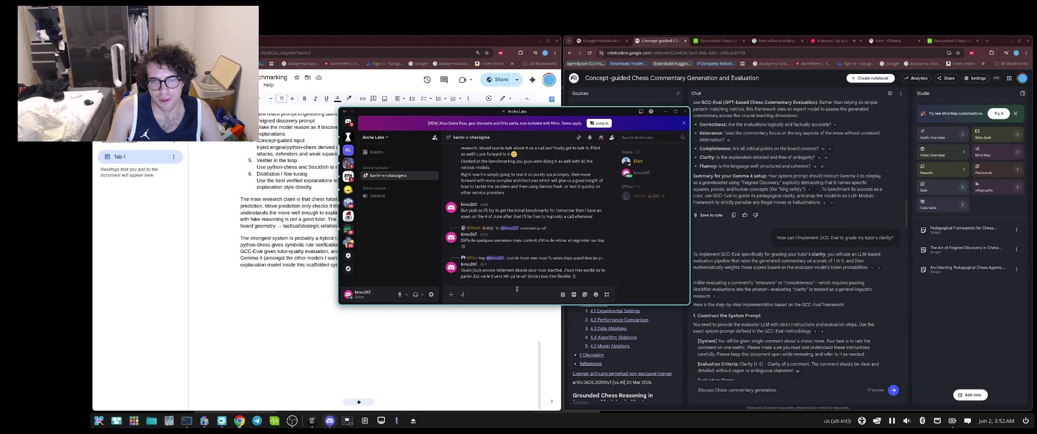
pyautogui.write("'ai")
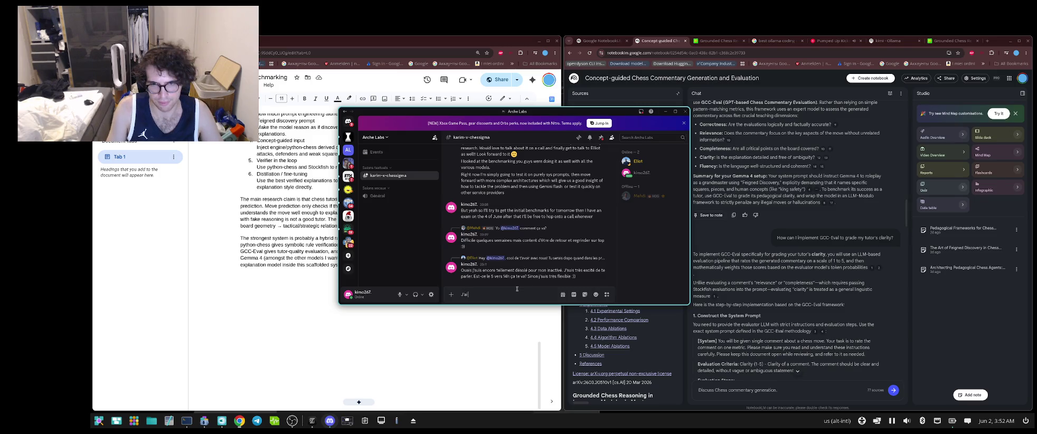
pyautogui.write(' fini d')
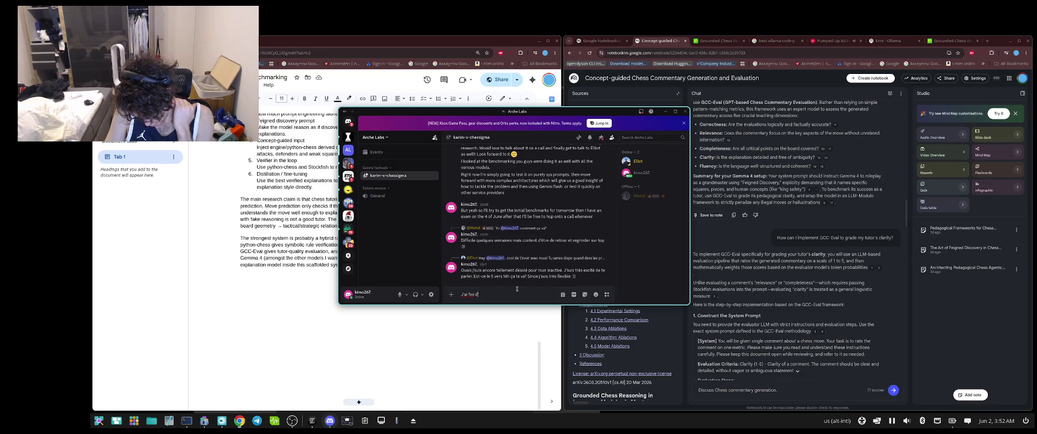
pyautogui.write("'")
pyautogui.press('BackSpace')
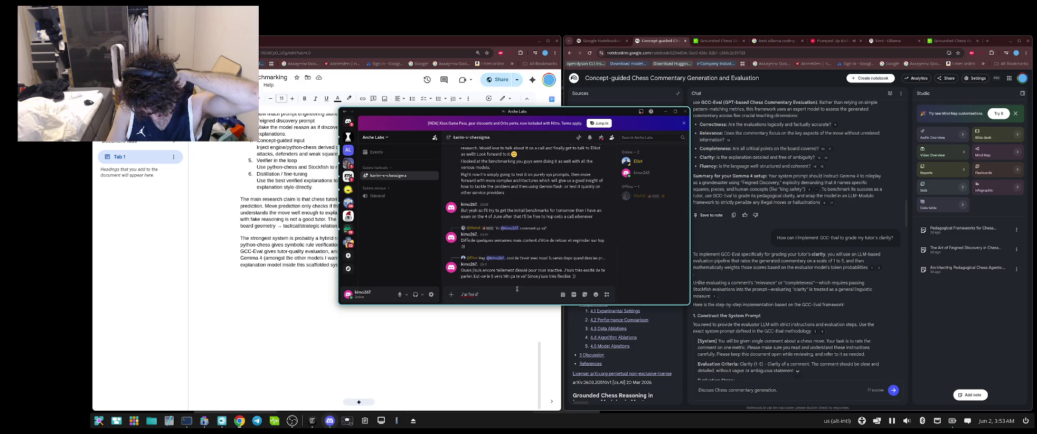
pyautogui.write("'")
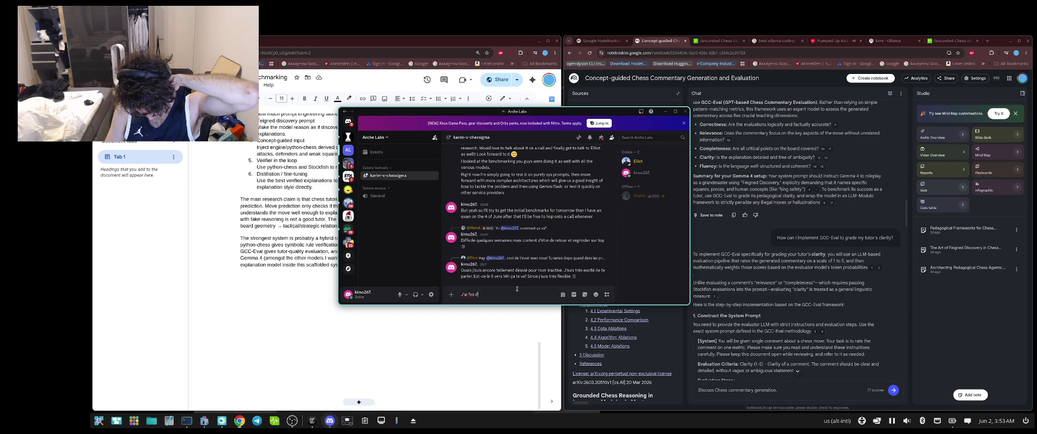
pyautogui.press('BackSpace')
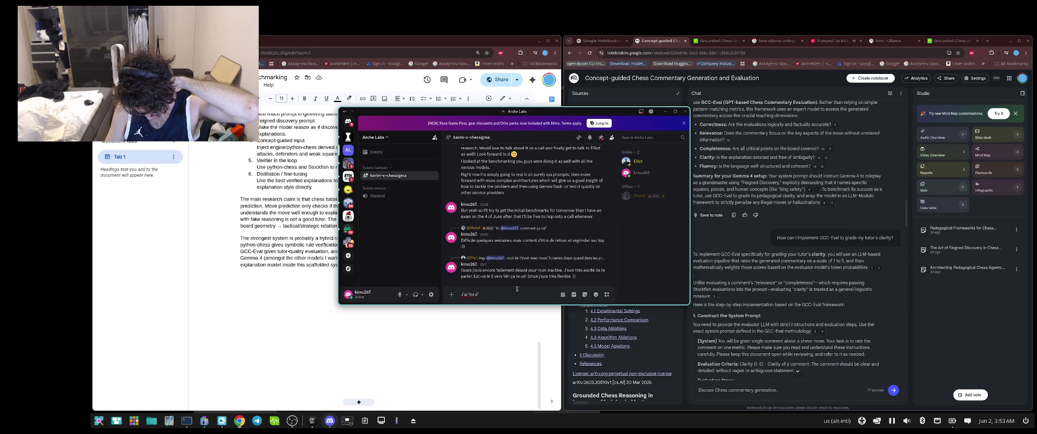
pyautogui.write("'")
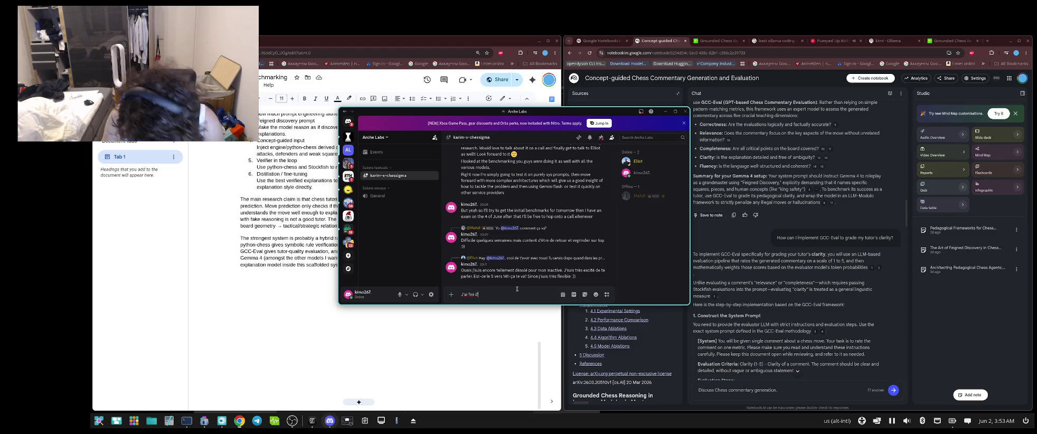
pyautogui.write("'")
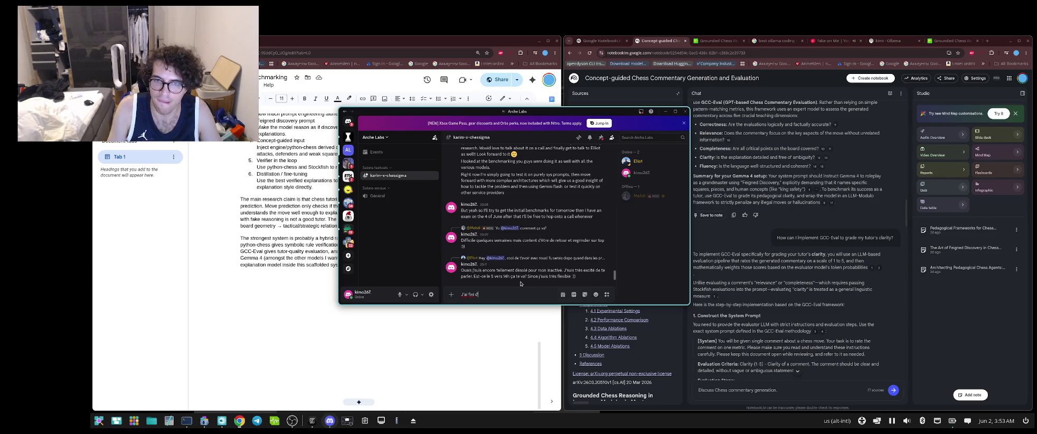
pyautogui.write('écrire')
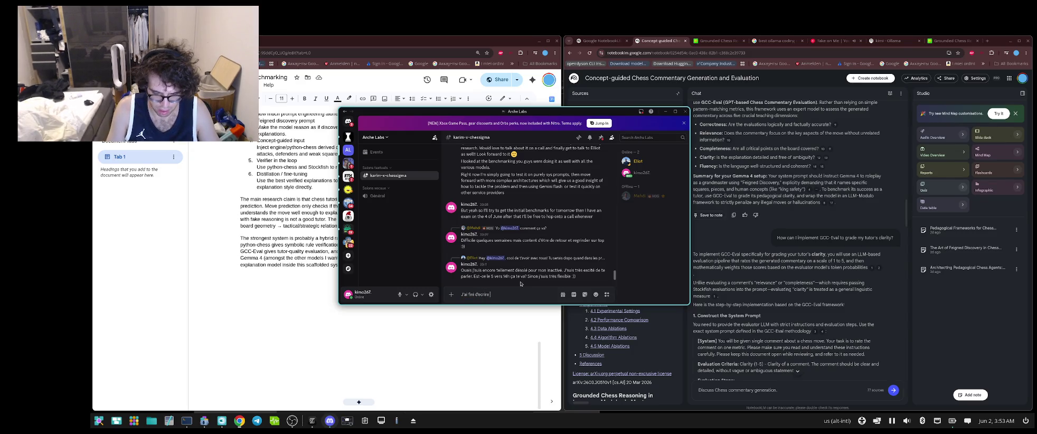
pyautogui.write(' the')
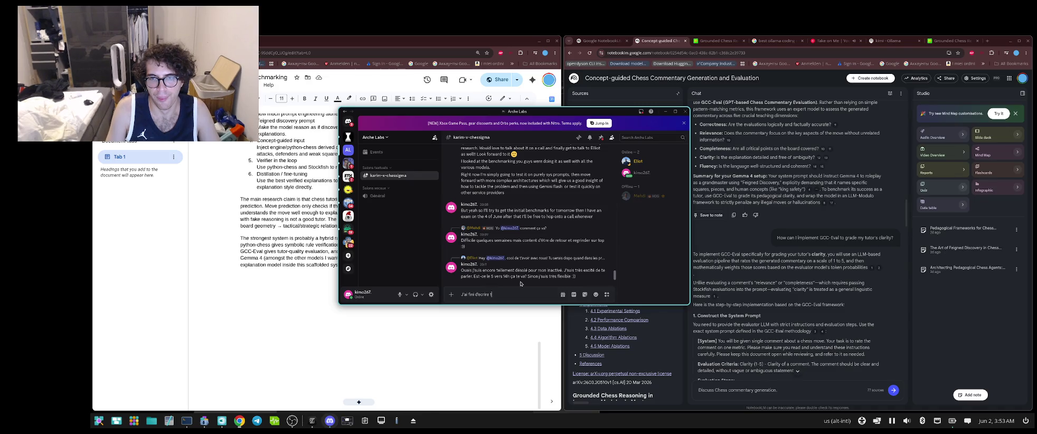
pyautogui.press('BackSpace')
pyautogui.press('BackSpace')
pyautogui.press('BackSpace')
pyautogui.write('le draft')
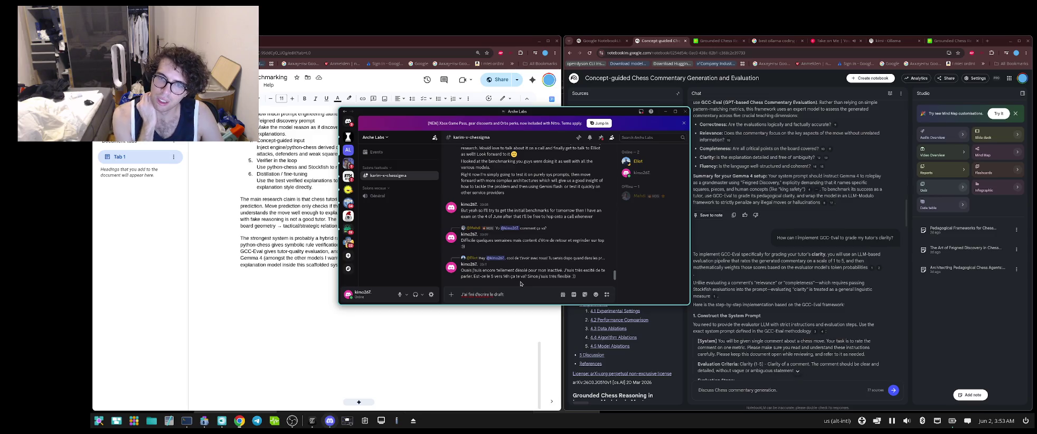
# - Continue the French draft, noting it may not be the best idea and proposing a quick call
pyautogui.write(' de ma re')
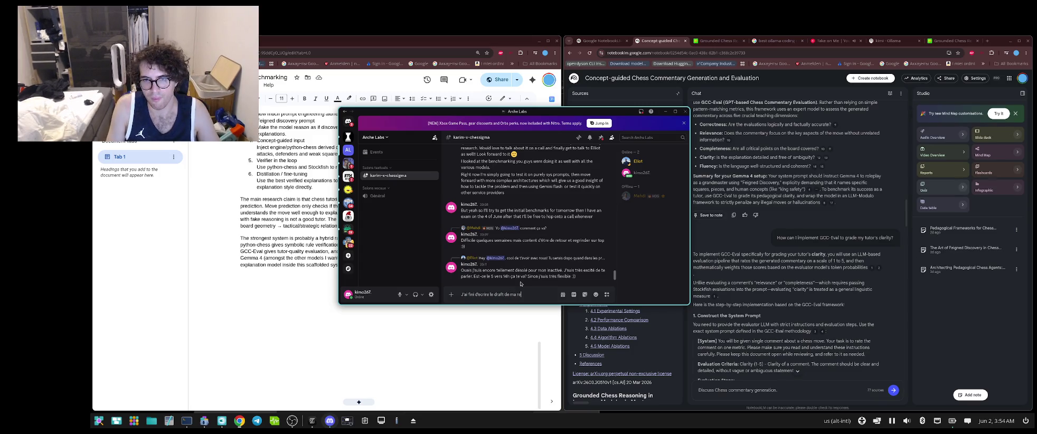
pyautogui.write('search . J')
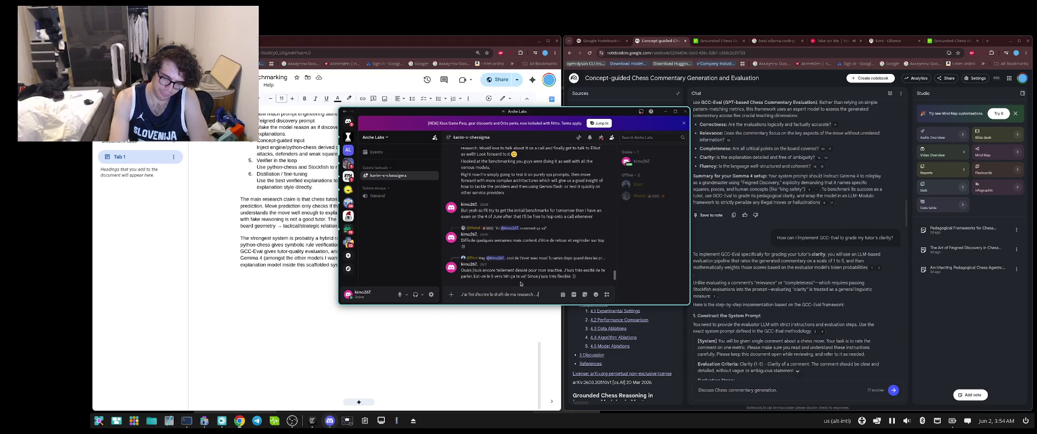
pyautogui.write("'")
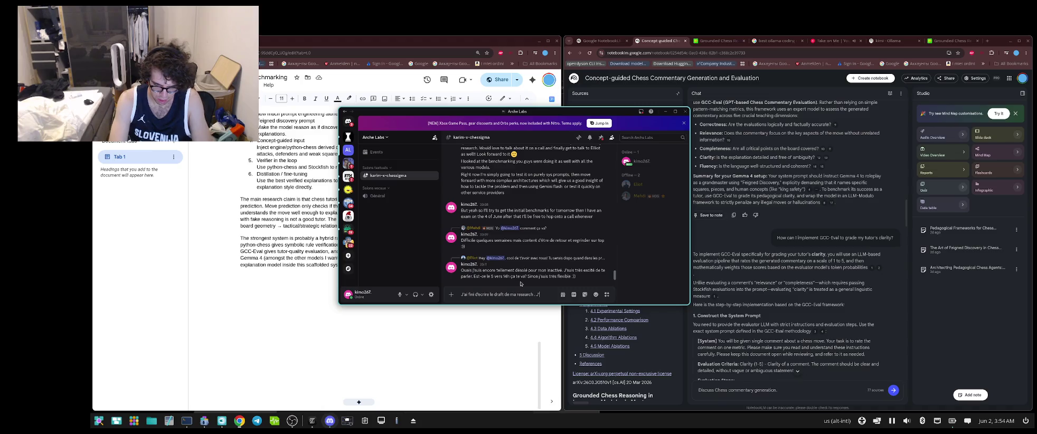
pyautogui.write('pense')
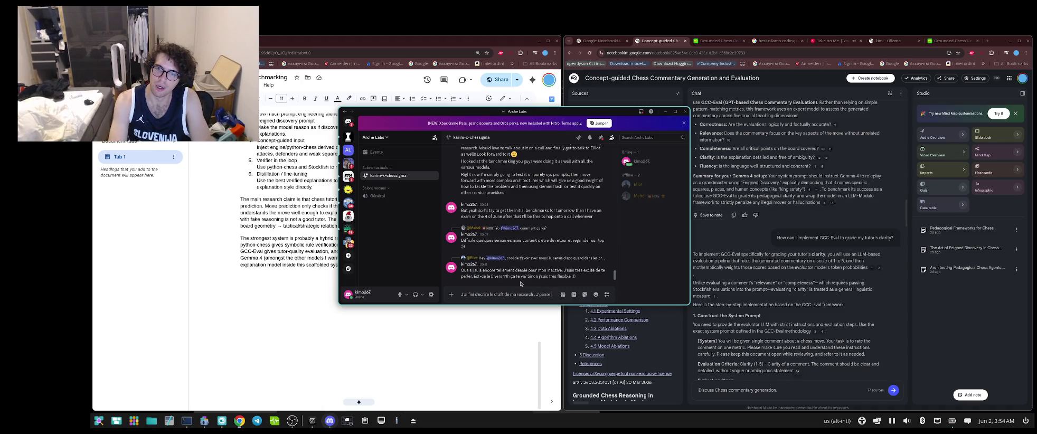
pyautogui.write(' que')
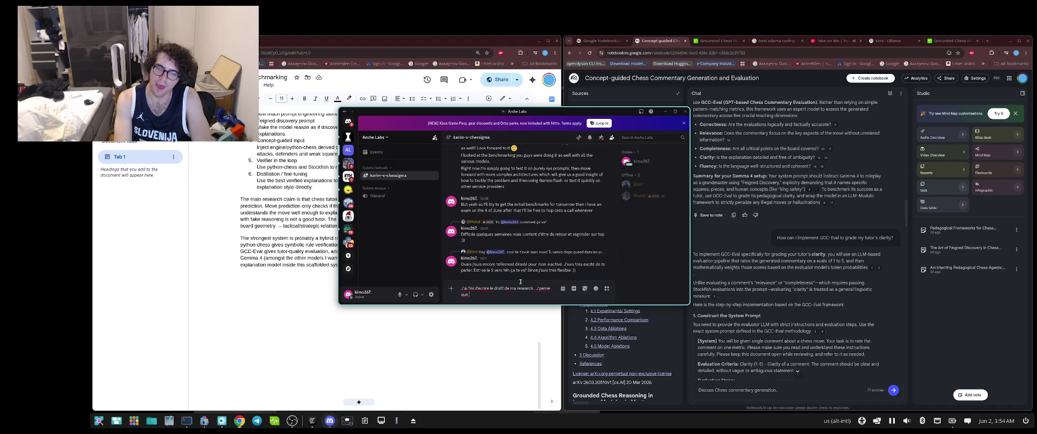
pyautogui.write(' c')
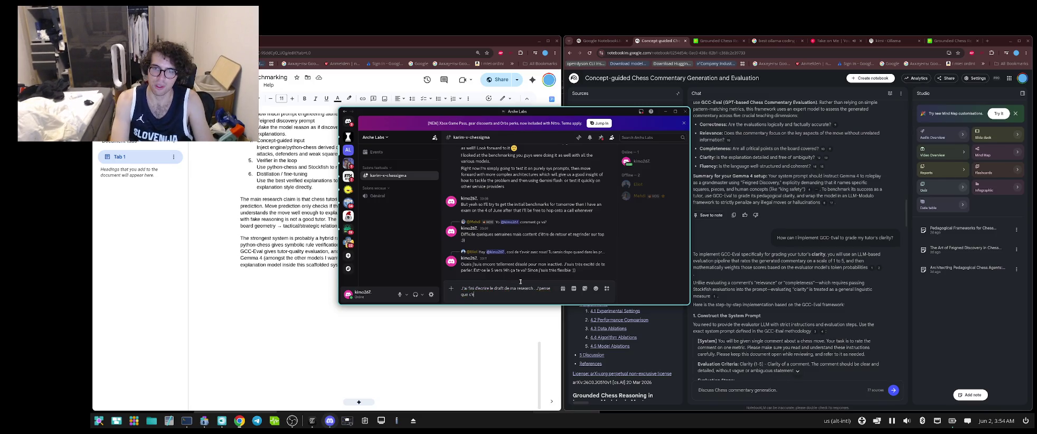
pyautogui.write("'est pas")
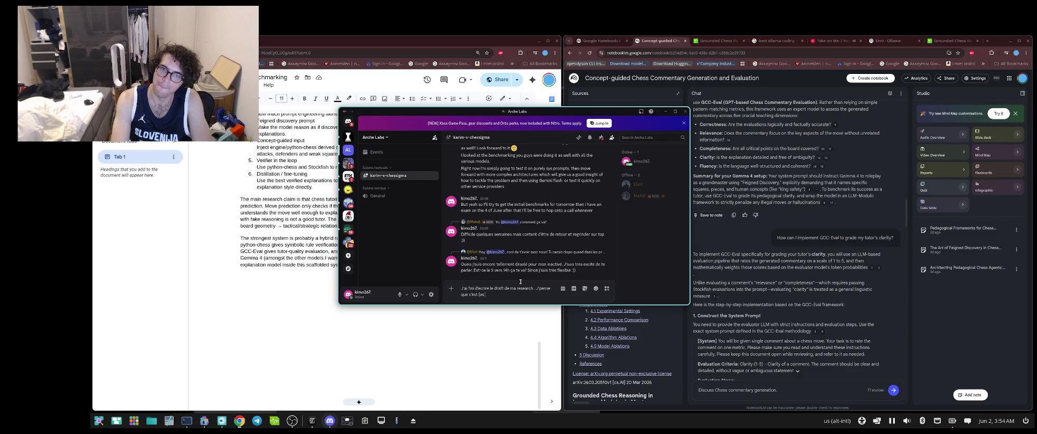
pyautogui.write('pas')
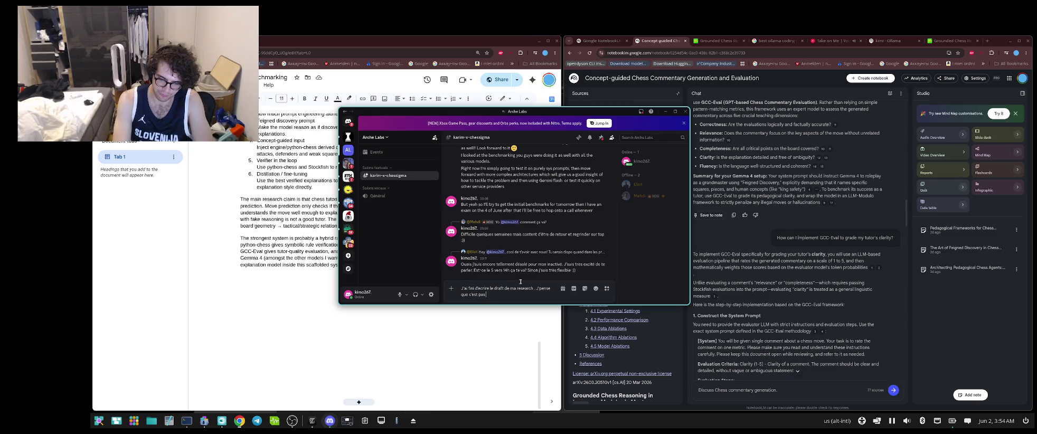
pyautogui.write(' la')
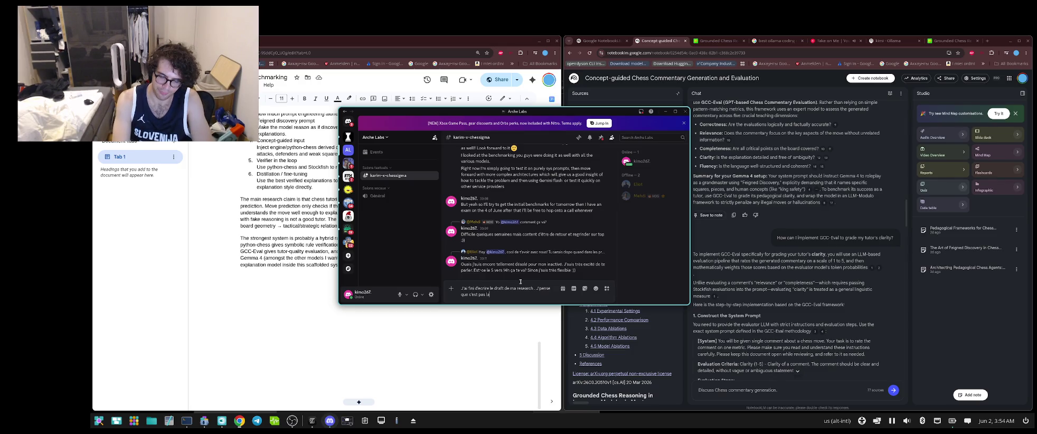
pyautogui.write(' me')
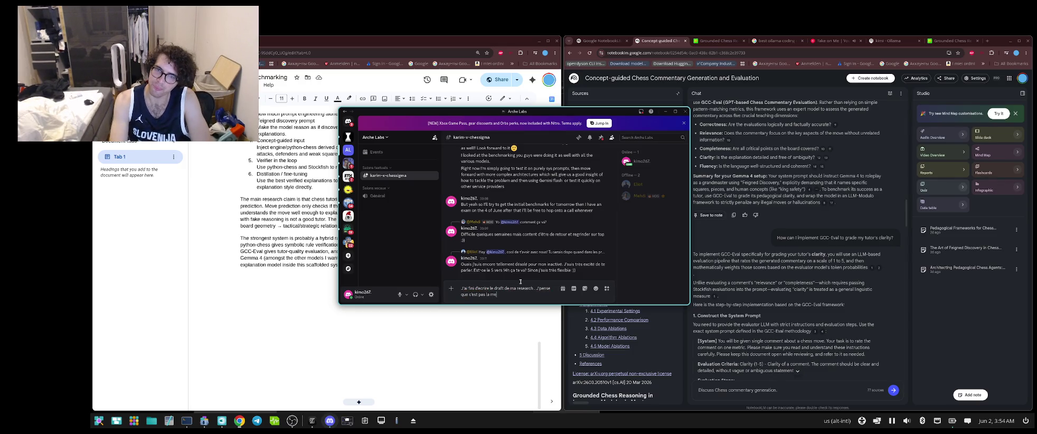
pyautogui.write('illeure ')
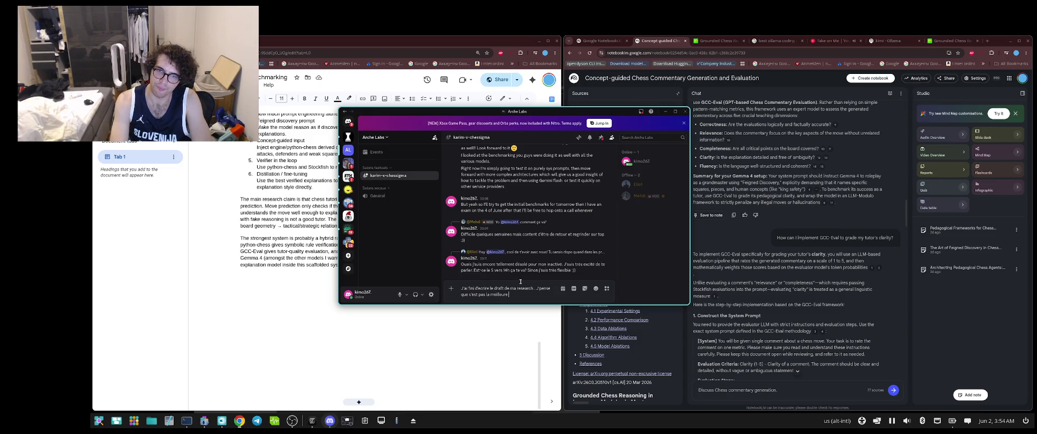
pyautogui.write('id')
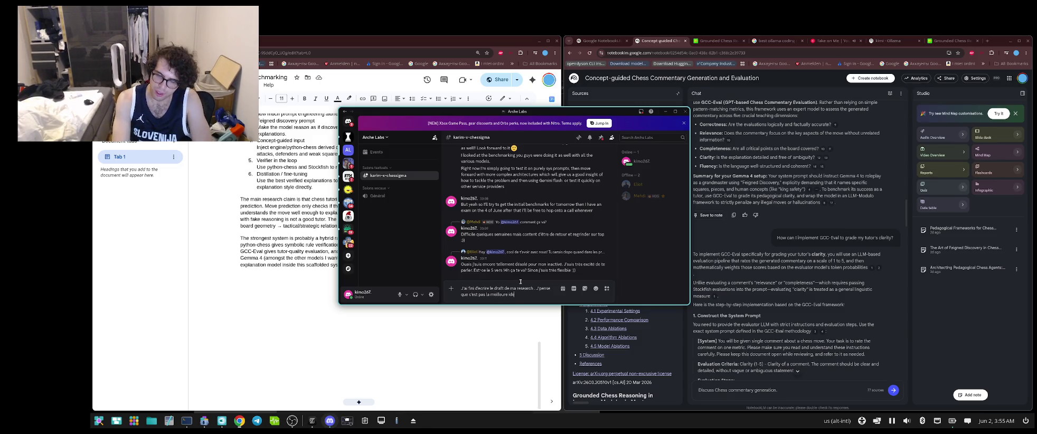
pyautogui.write('ee')
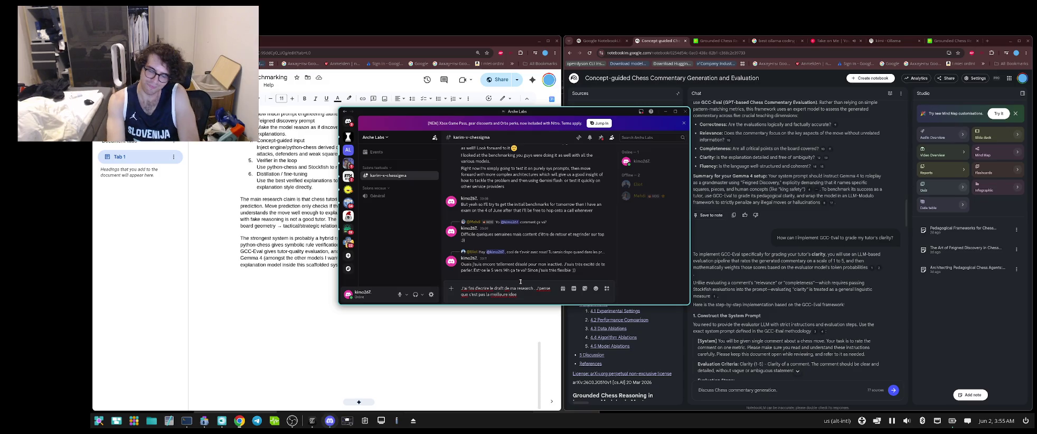
pyautogui.write(' qu')
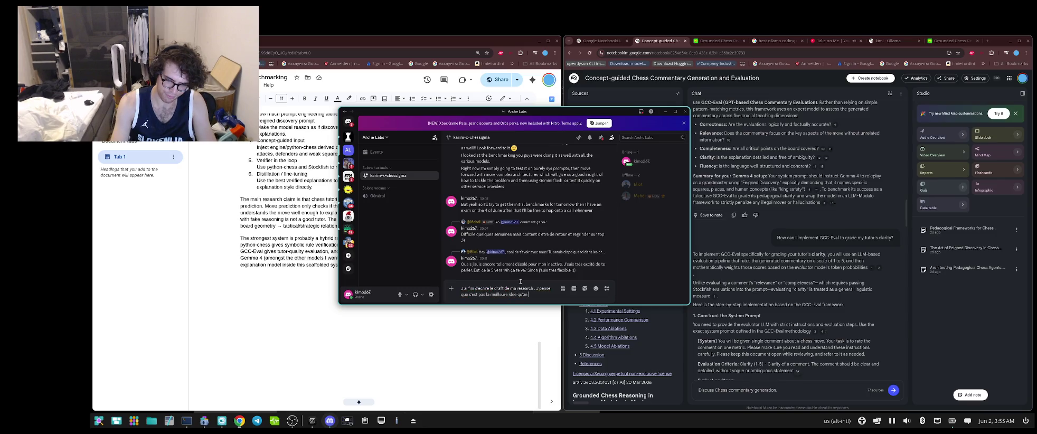
pyautogui.write("'on")
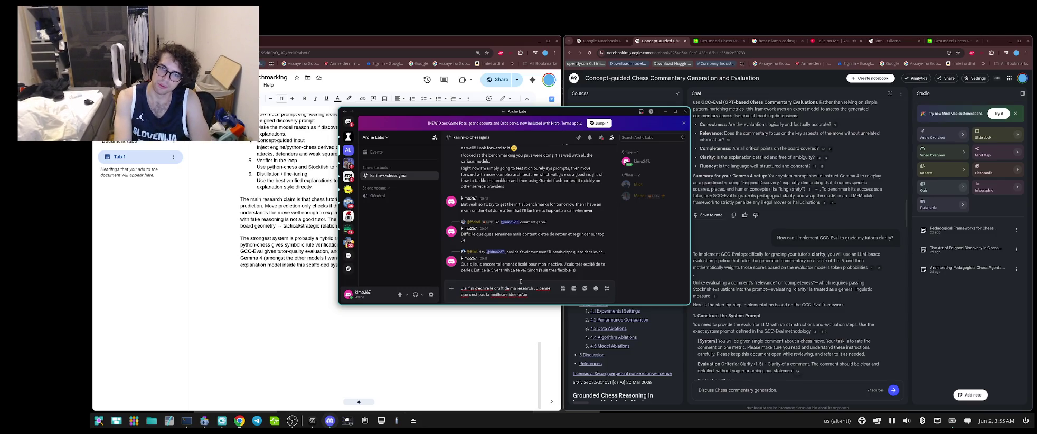
pyautogui.write(' fasse un')
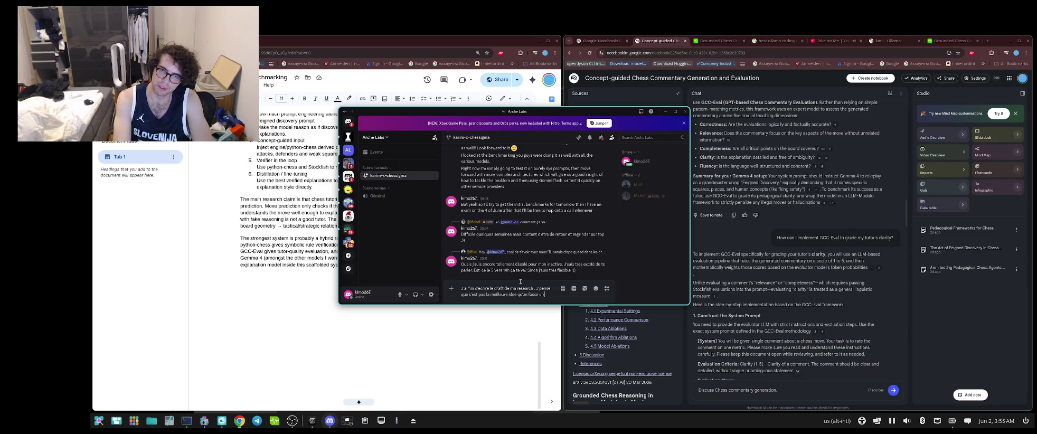
pyautogui.write(' appel')
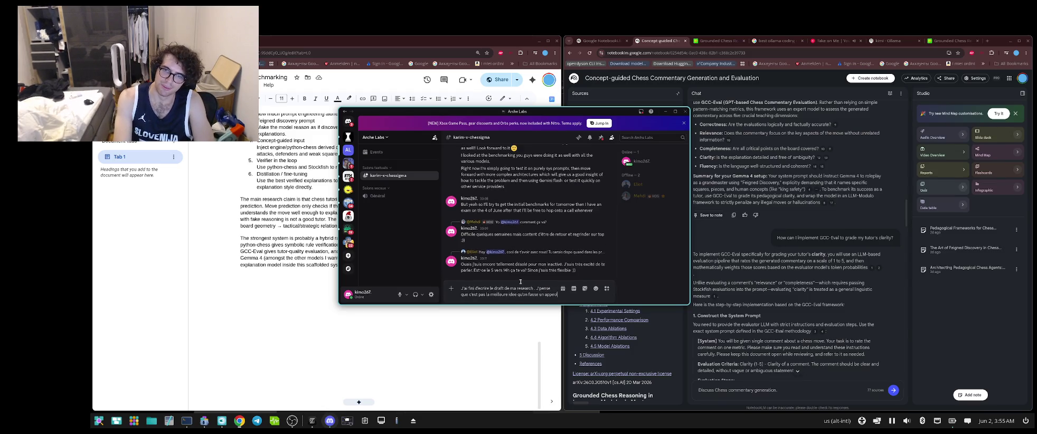
pyautogui.hotkey('ctrl', 'BackSpace')
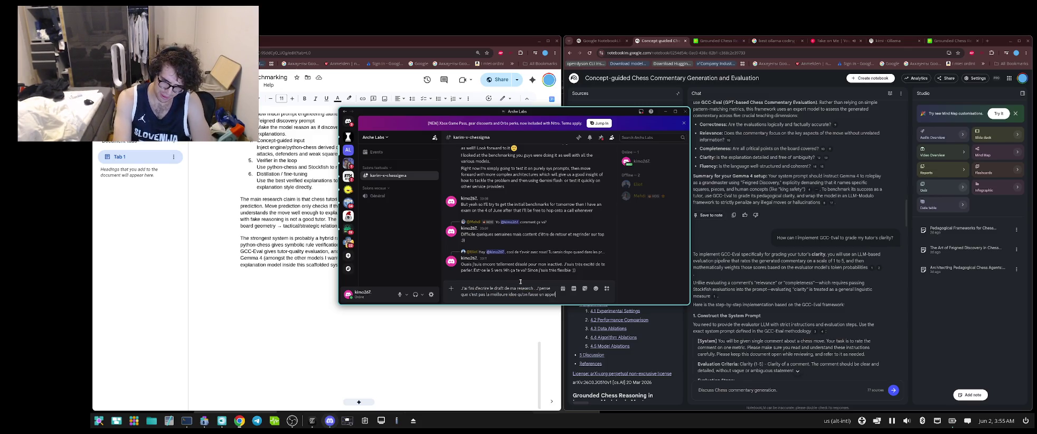
pyautogui.write('l vite fais')
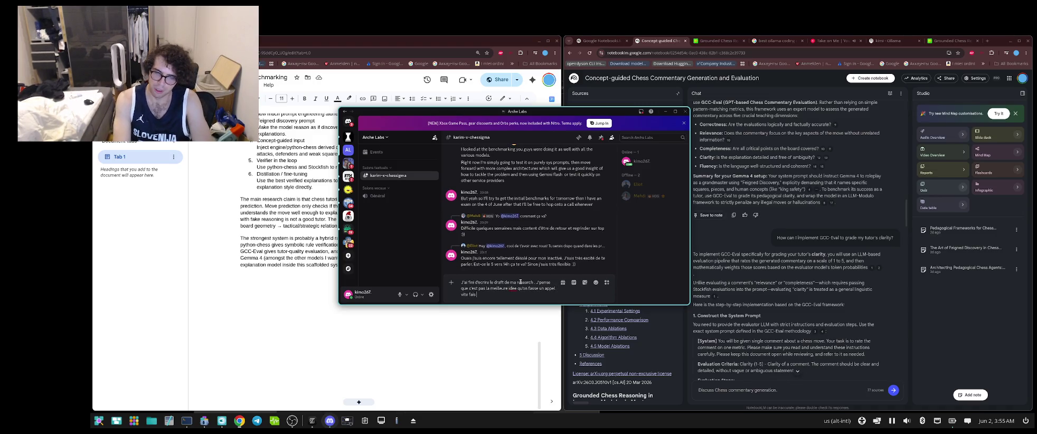
pyautogui.write(' pour voir')
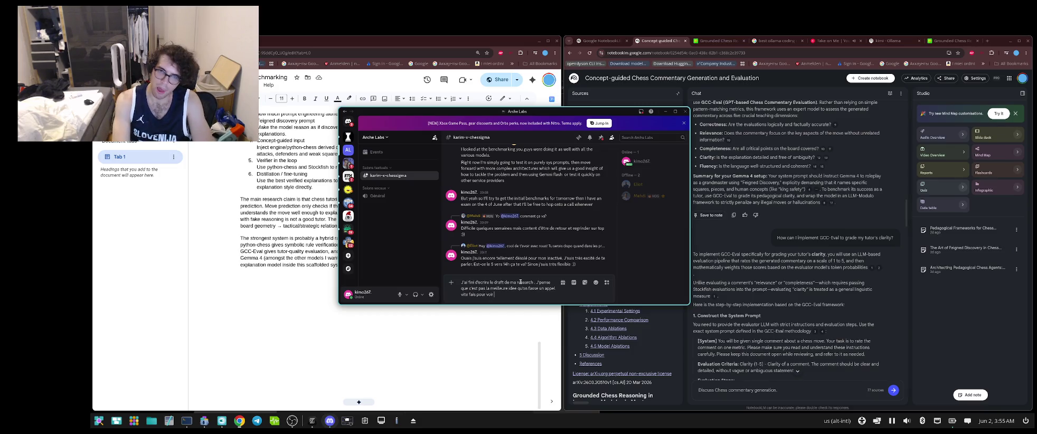
pyautogui.write(' si')
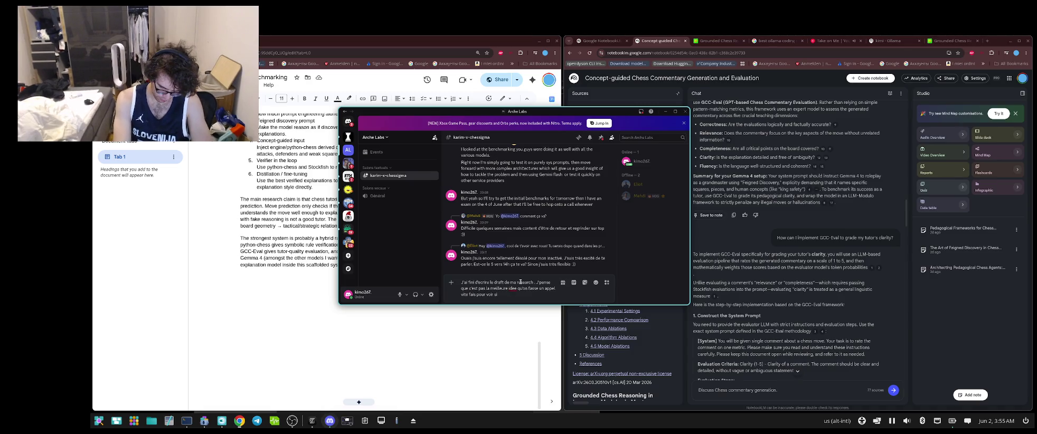
pyautogui.write(' pm')
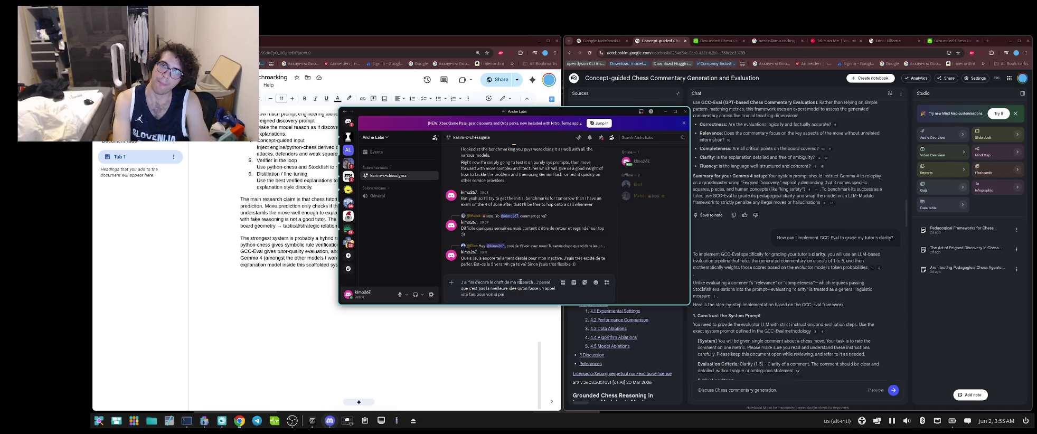
pyautogui.press('BackSpace')
pyautogui.press('BackSpace')
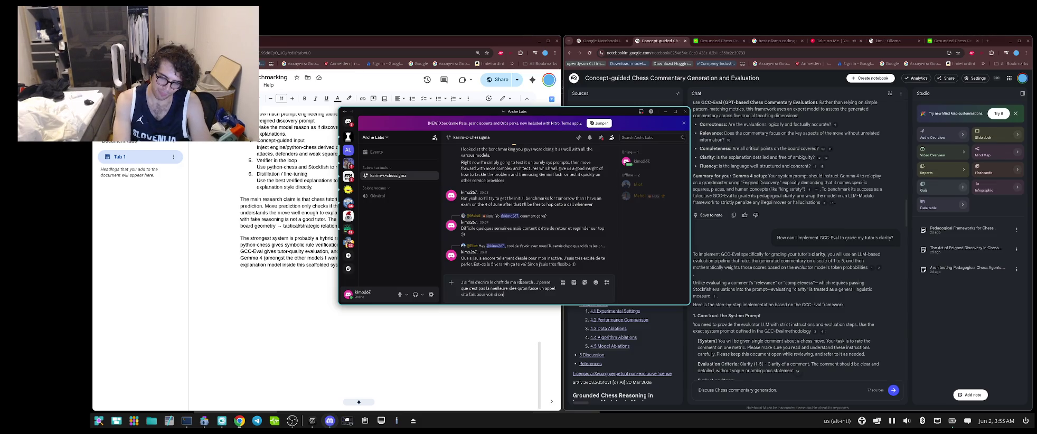
# - Add to the draft a check that everyone's on the same wavelength, plus potential critiques
pyautogui.write('on est')
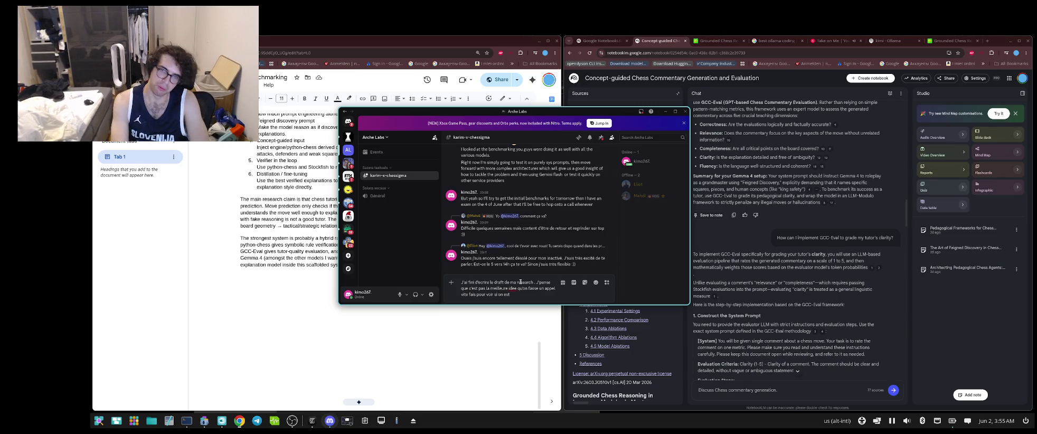
pyautogui.write('ame')
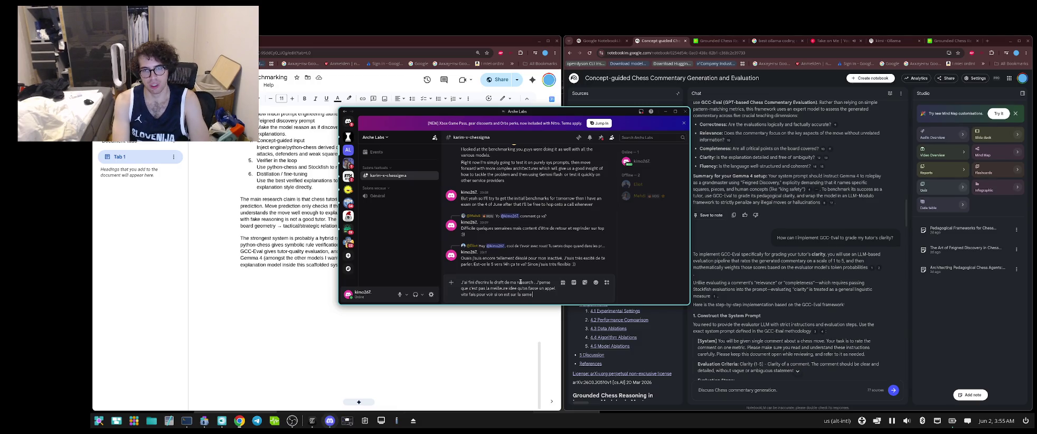
pyautogui.write(' wavelength')
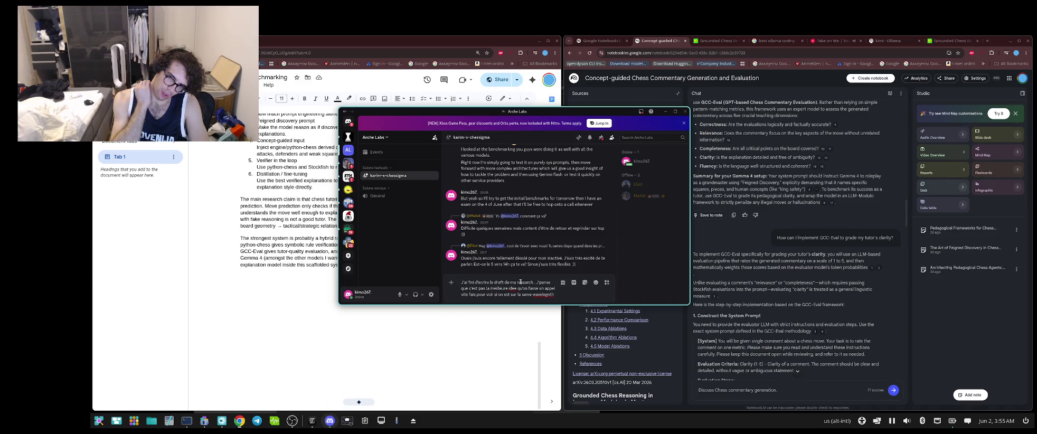
pyautogui.write(' ou si w')
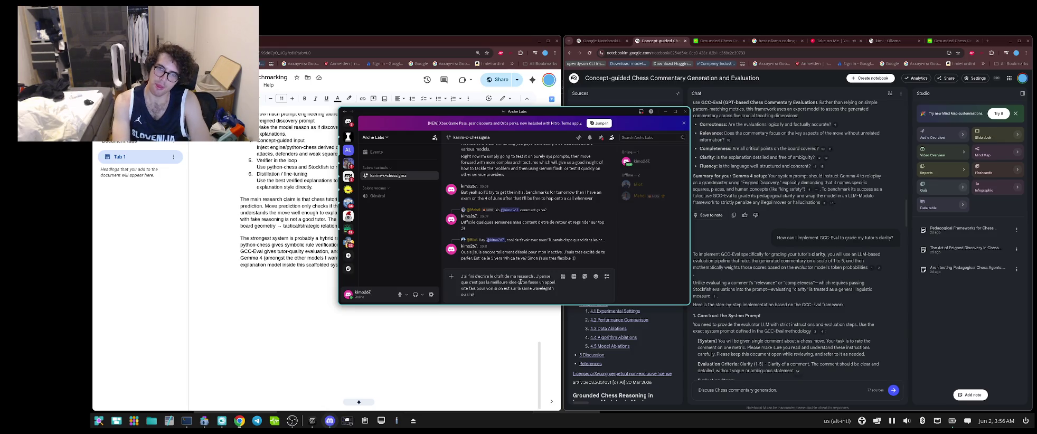
pyautogui.write('vez')
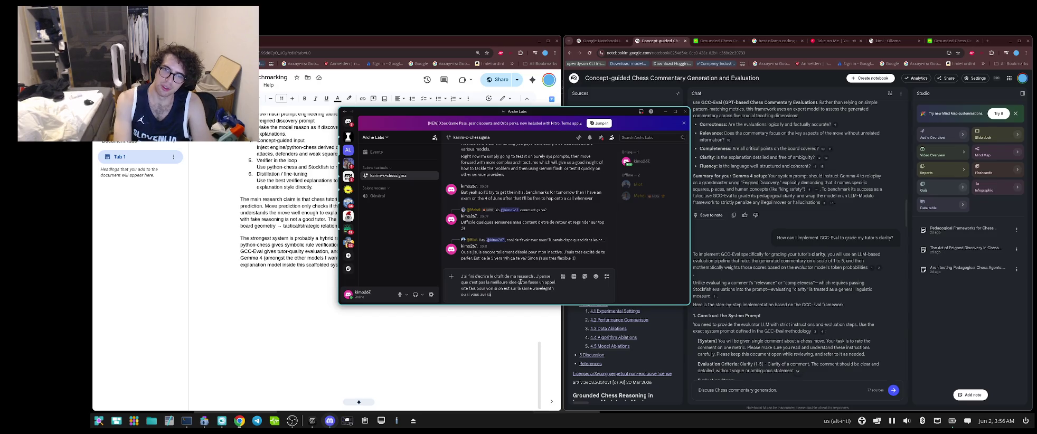
pyautogui.write('a')
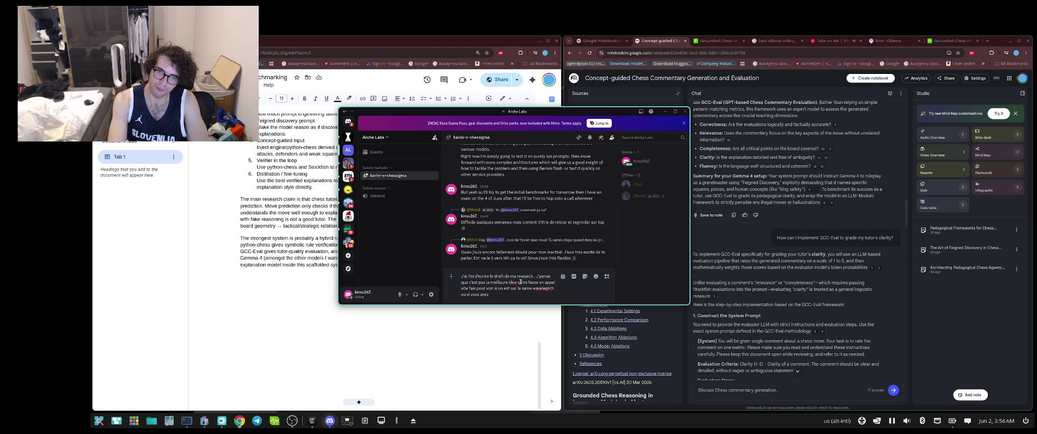
pyautogui.write('poo')
pyautogui.press('BackSpace')
pyautogui.press('BackSpace')
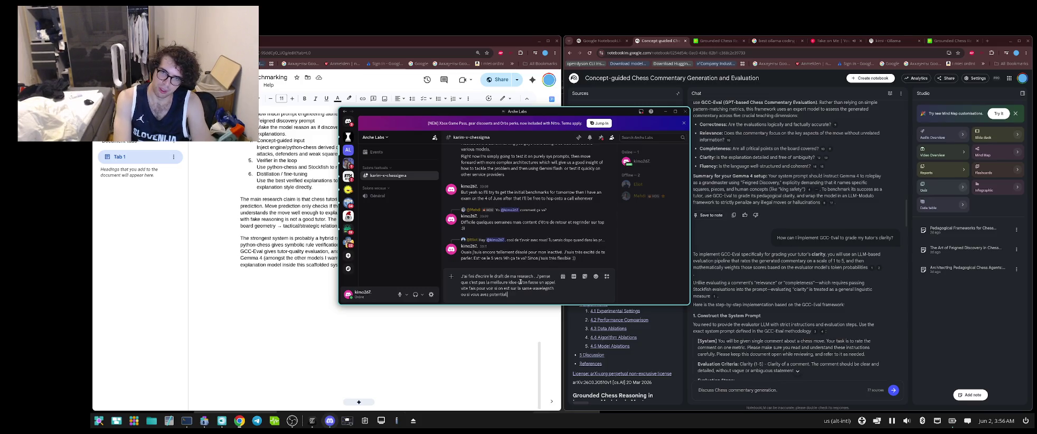
pyautogui.write('lement ')
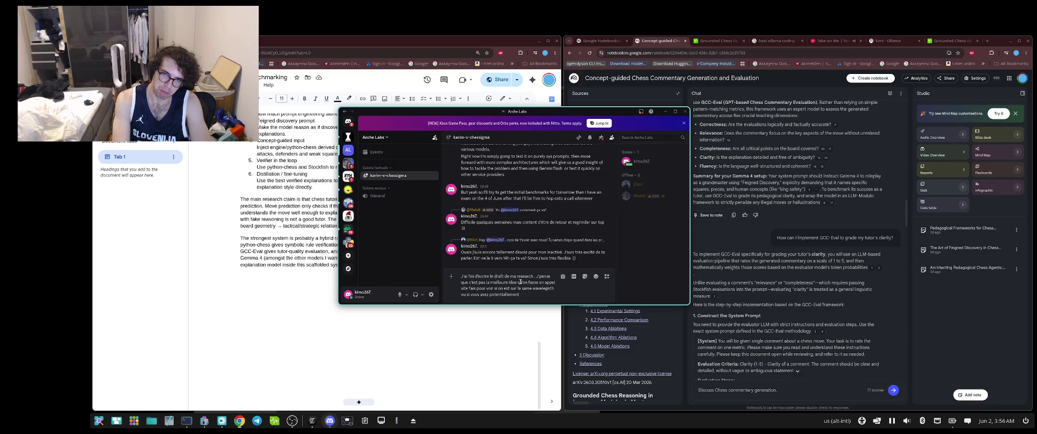
pyautogui.write('des')
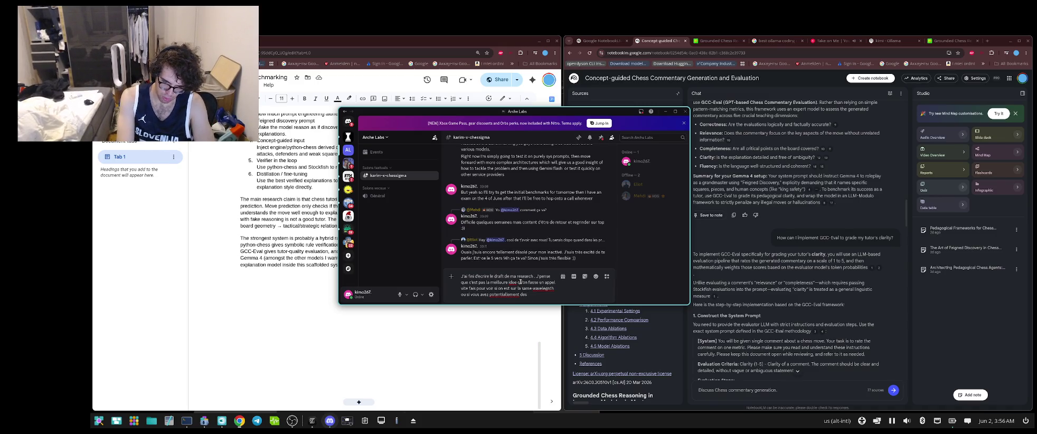
pyautogui.write(' c')
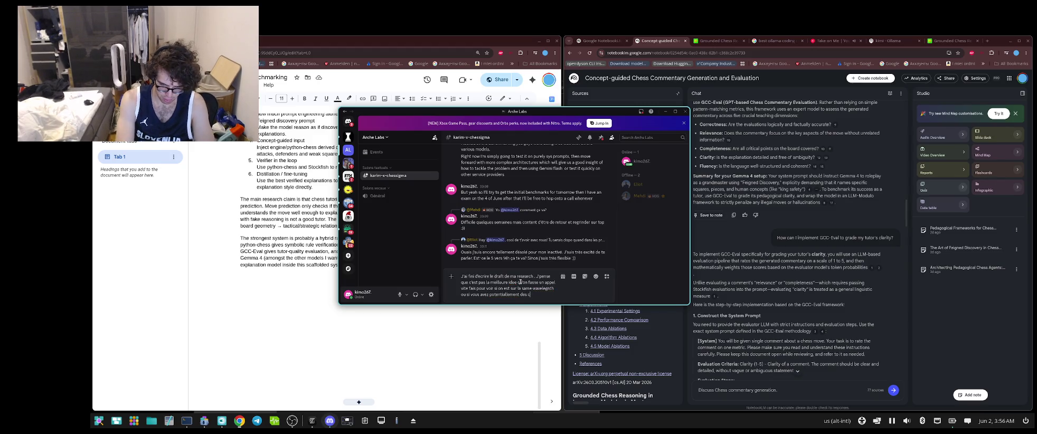
pyautogui.write('ritiques')
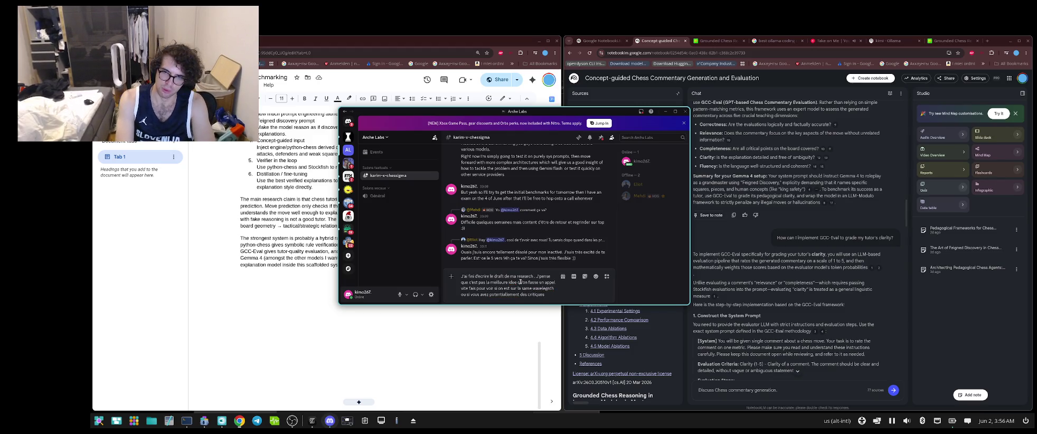
pyautogui.write('ien dew')
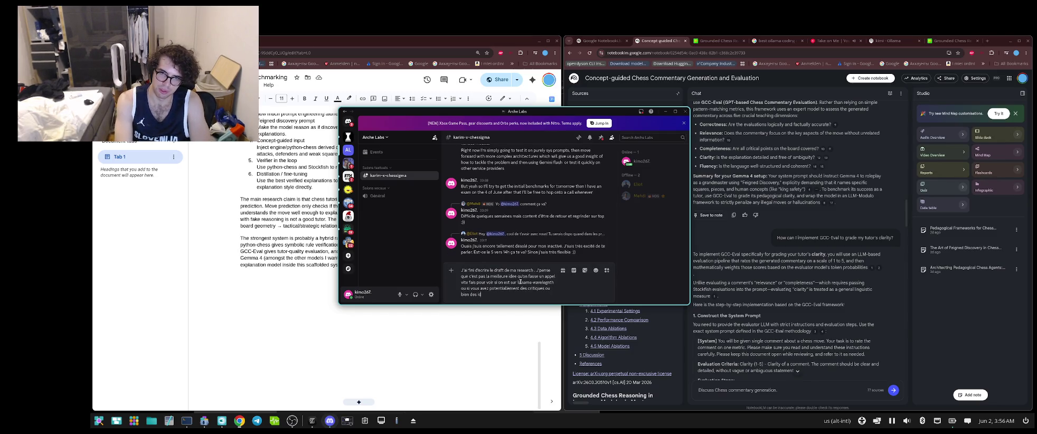
pyautogui.write('es')
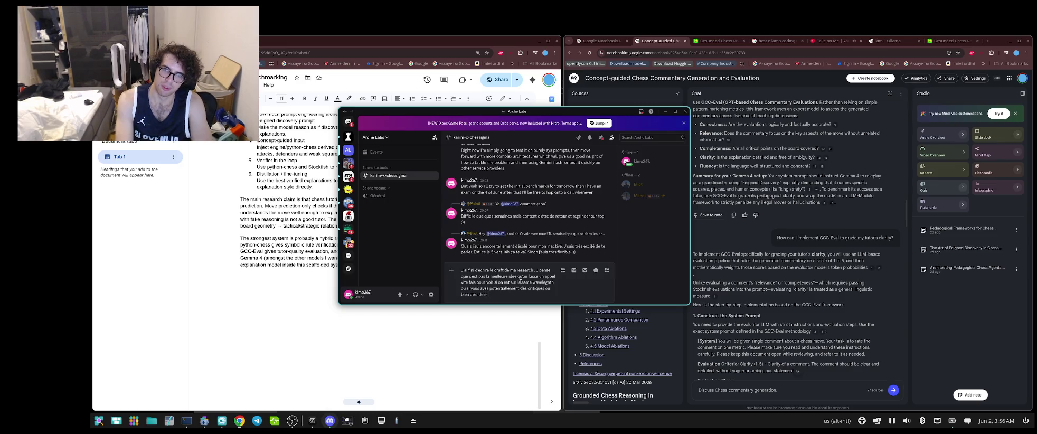
pyautogui.write(' en p')
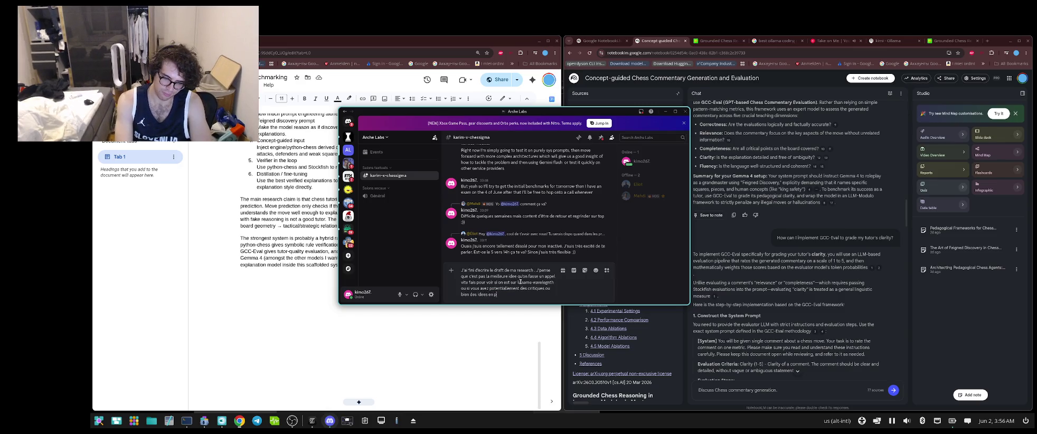
pyautogui.write('lus pour')
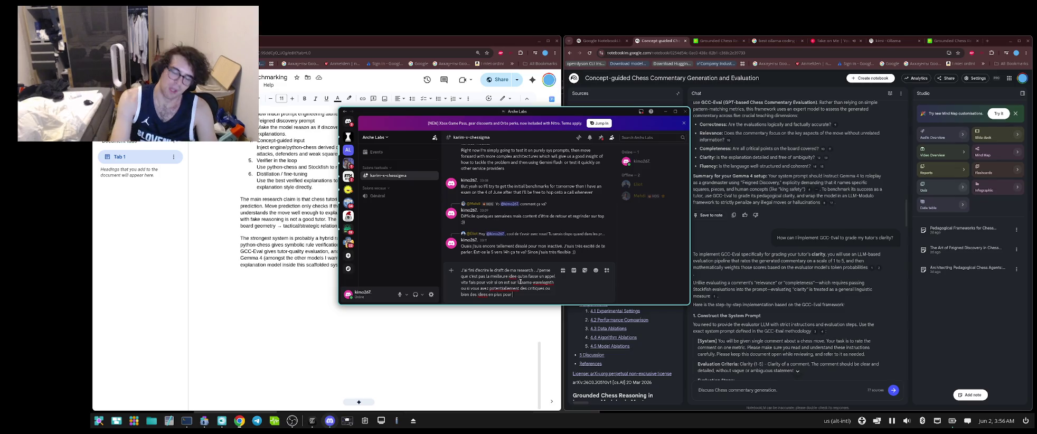
# - Extend the French draft to ask for more ideas, trimming it to end after 'bien des idées'
pyautogui.write(' pas')
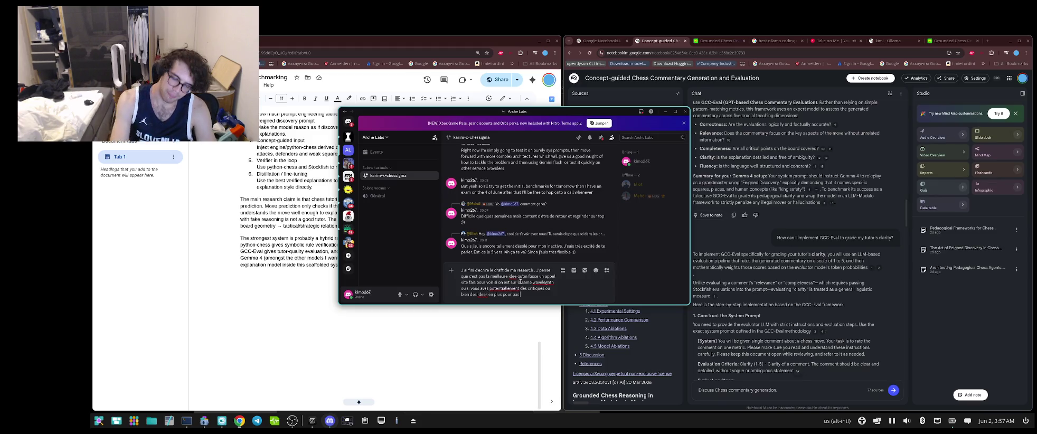
pyautogui.write('que je')
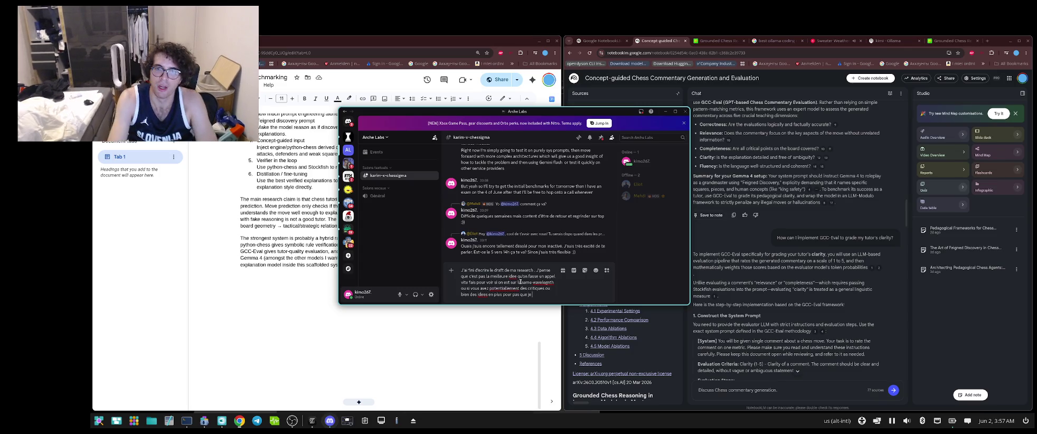
pyautogui.press('BackSpace')
pyautogui.press('BackSpace')
pyautogui.press('BackSpace')
pyautogui.press('BackSpace')
pyautogui.press('BackSpace')
pyautogui.press('BackSpace')
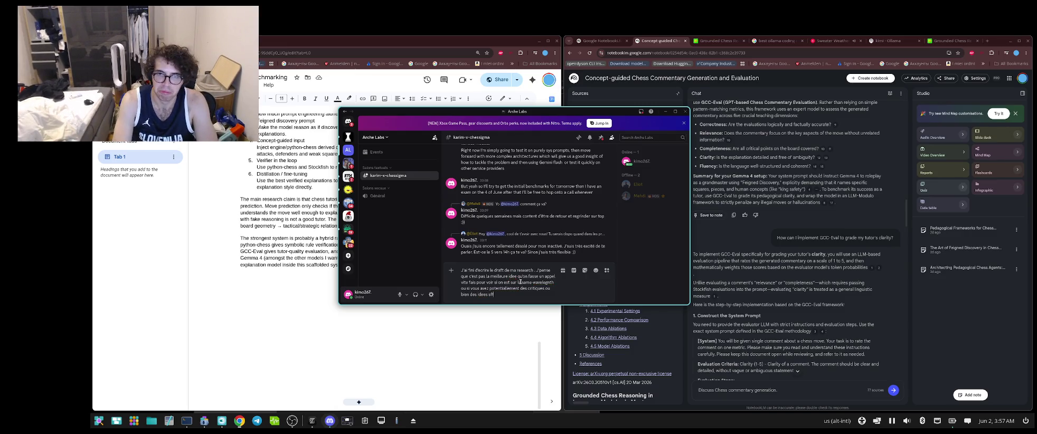
pyautogui.press('BackSpace')
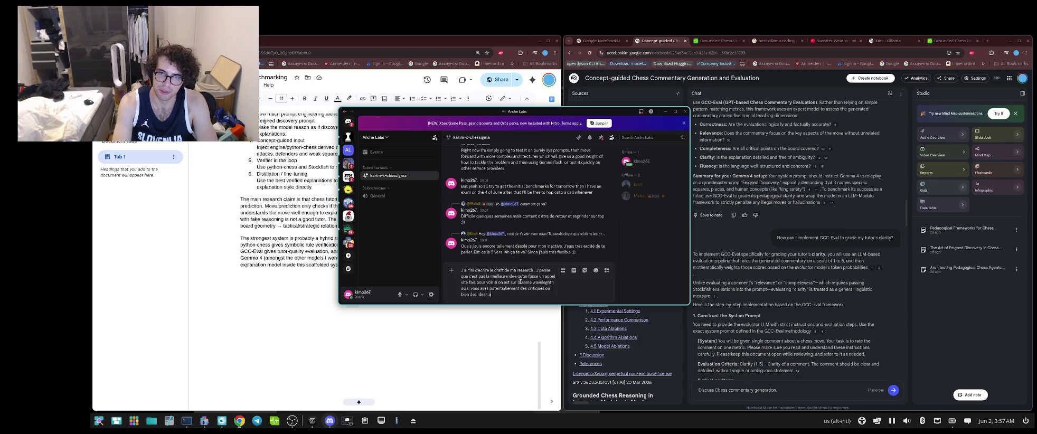
# - End the draft with 'additionel so we can all be on the same page.', fixing typos
pyautogui.write('f')
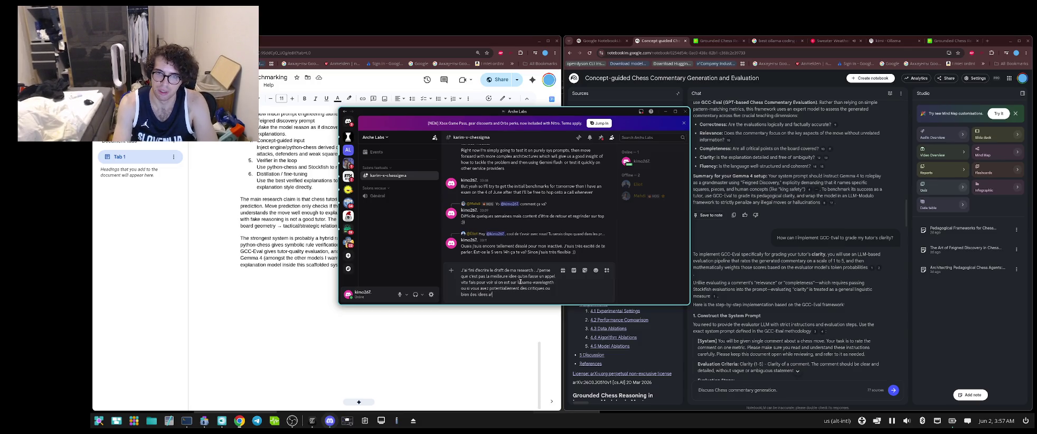
pyautogui.press('BackSpace')
pyautogui.write('ddoyop')
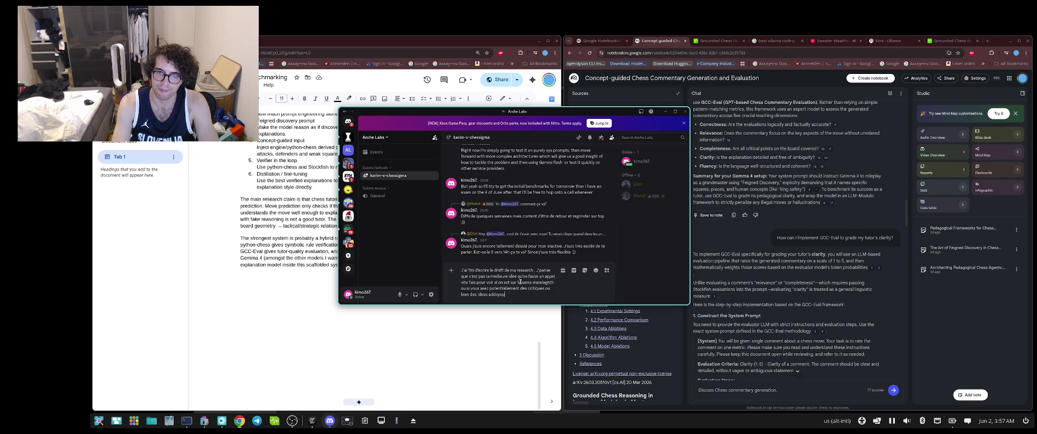
pyautogui.write('m')
pyautogui.press('BackSpace')
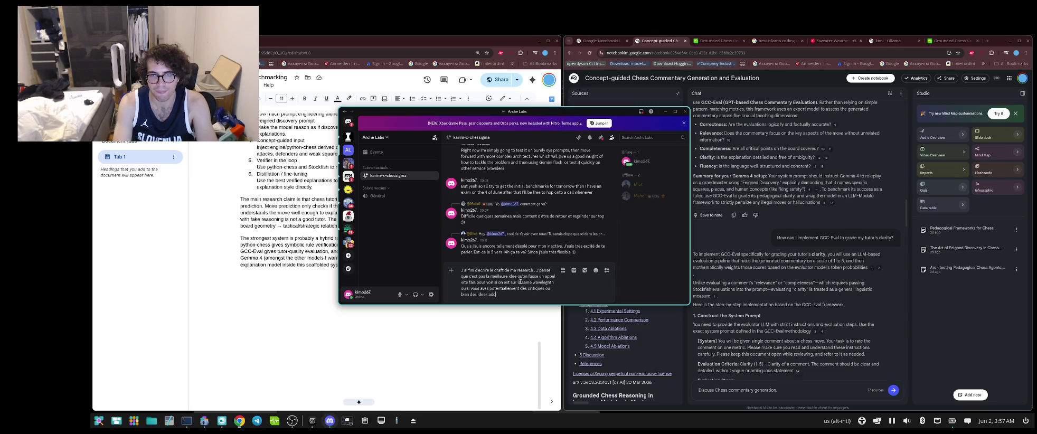
pyautogui.write('itonal s')
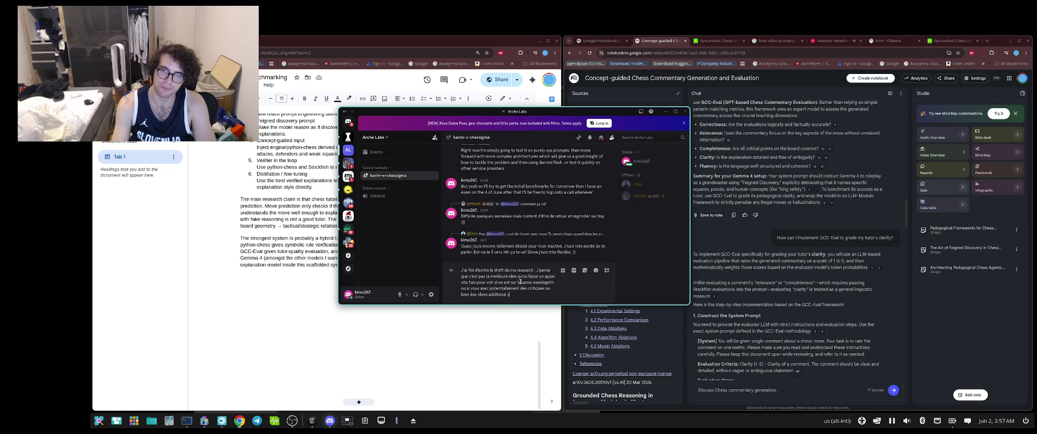
pyautogui.write('o mu')
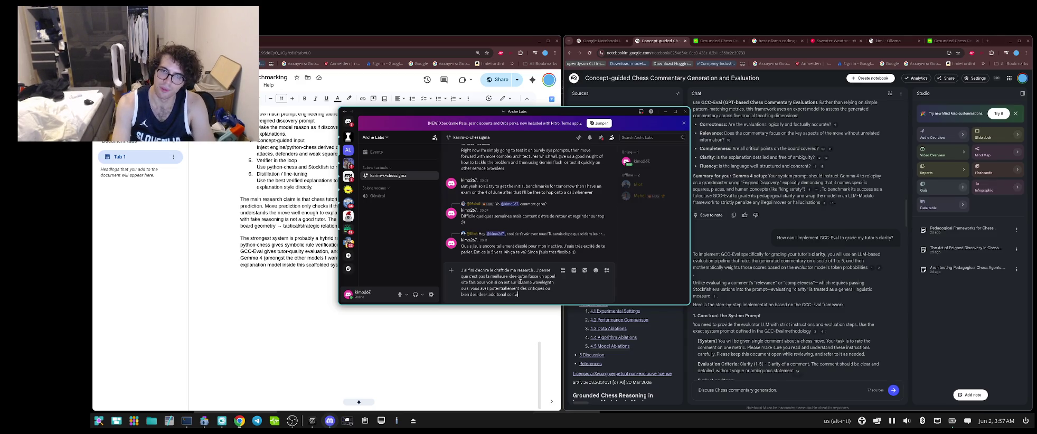
pyautogui.press('BackSpace')
pyautogui.press('BackSpace')
pyautogui.write('we can')
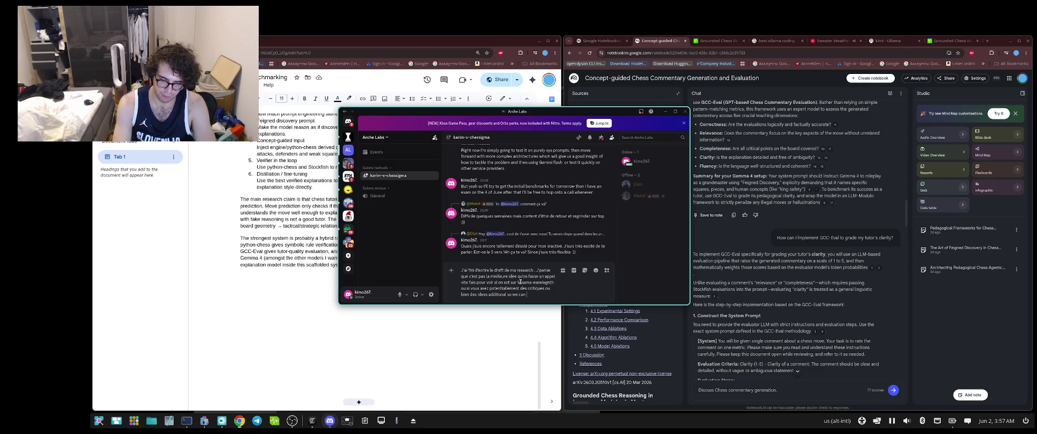
pyautogui.write(' all be o')
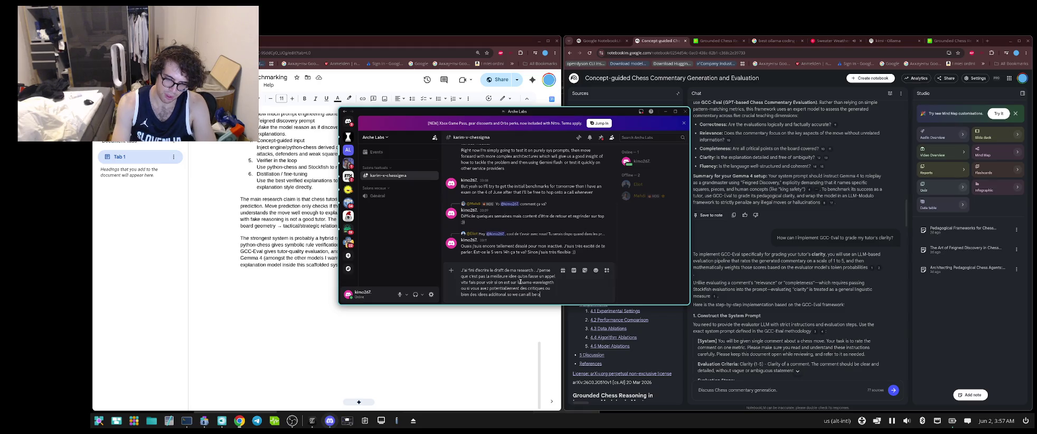
pyautogui.write('n the same page')
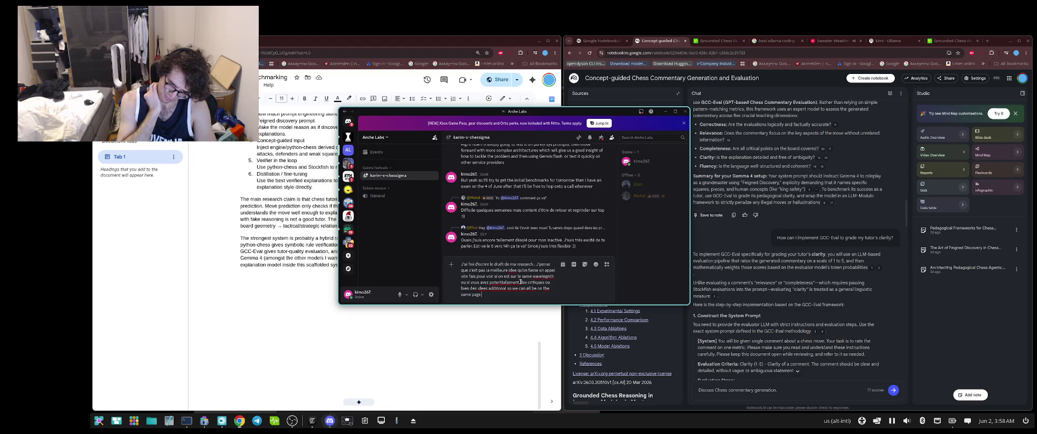
pyautogui.write('.')
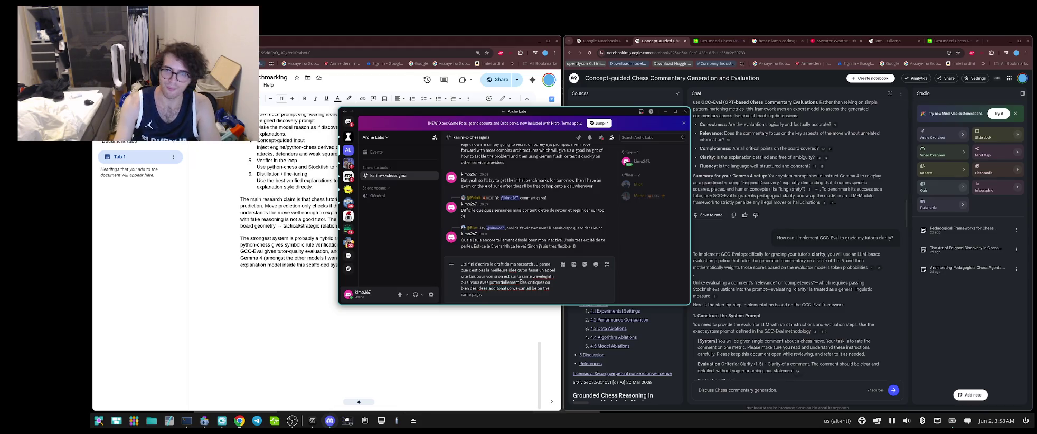
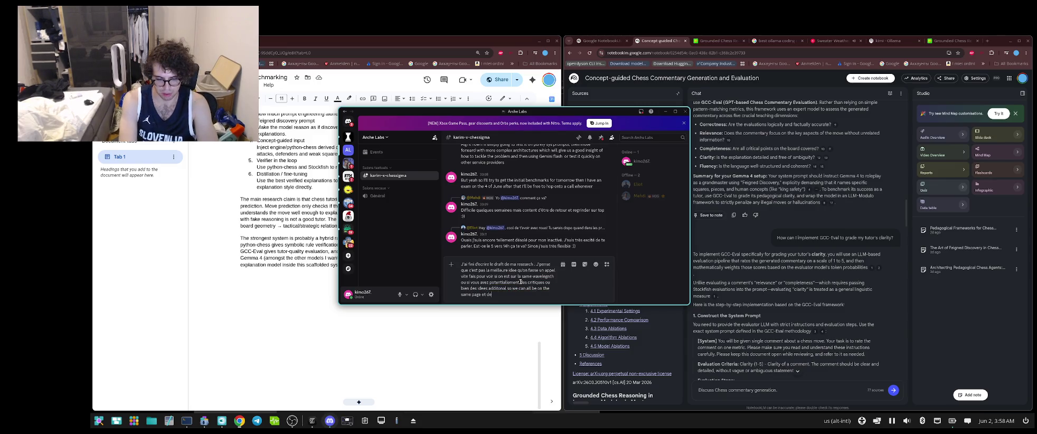
# - Extend the unsent French Discord draft with 'pas dans une mauvaise direct…', correcting typos
pyautogui.write('scend pas')
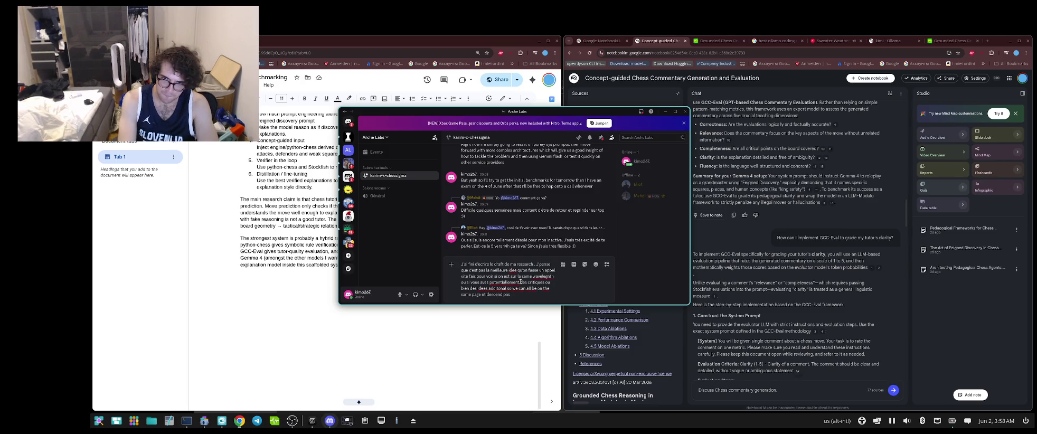
pyautogui.write(' dans')
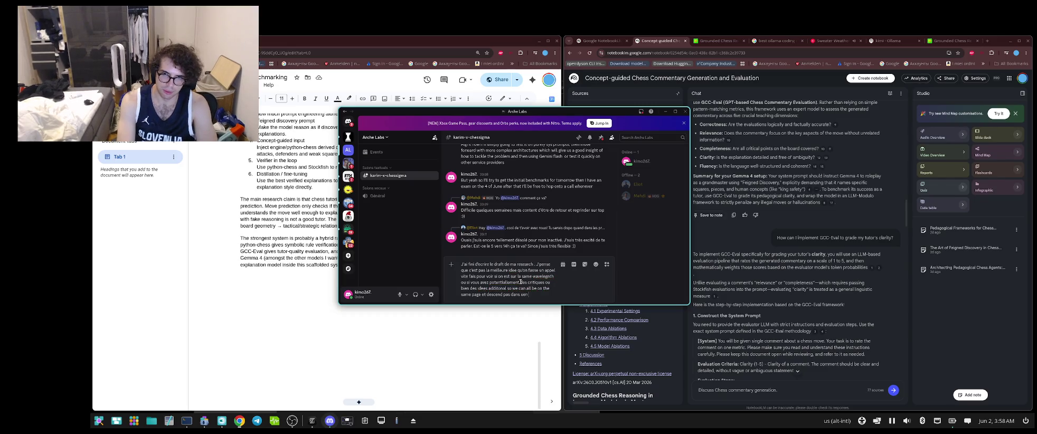
pyautogui.write(' ue')
pyautogui.press('BackSpace')
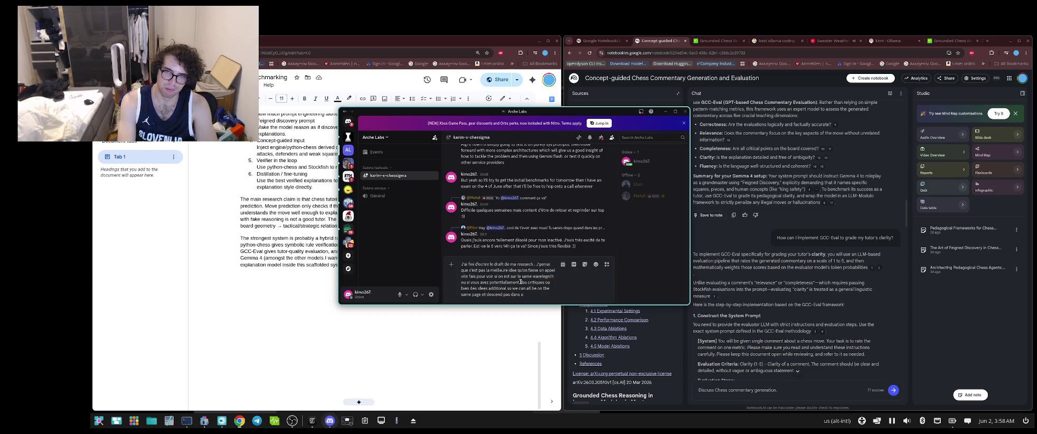
pyautogui.write('ne mau')
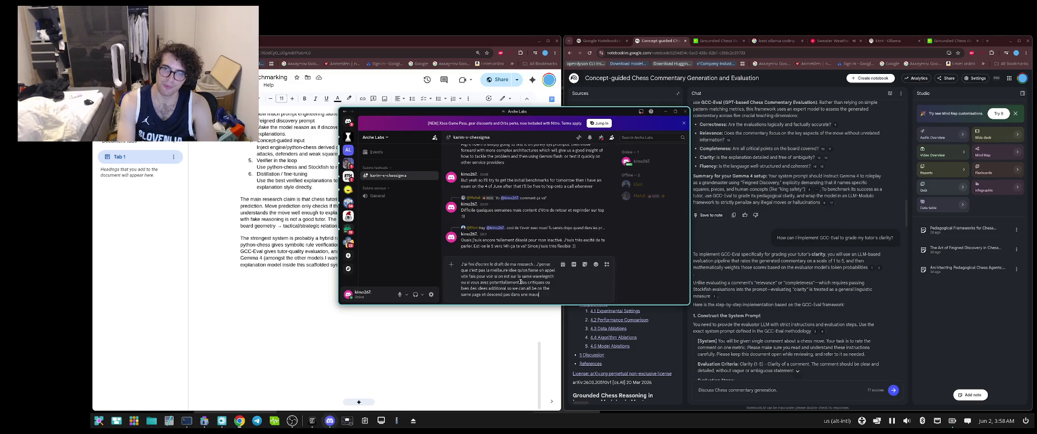
pyautogui.write('vais')
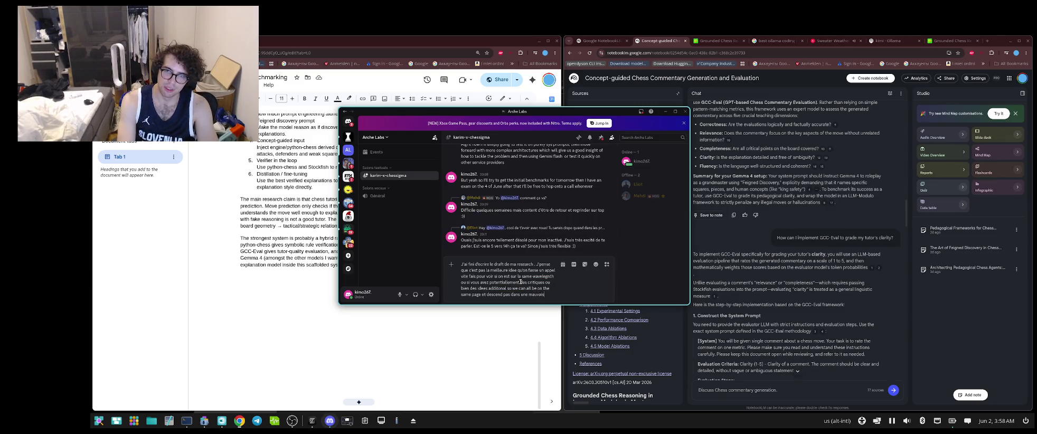
pyautogui.write('e rotue')
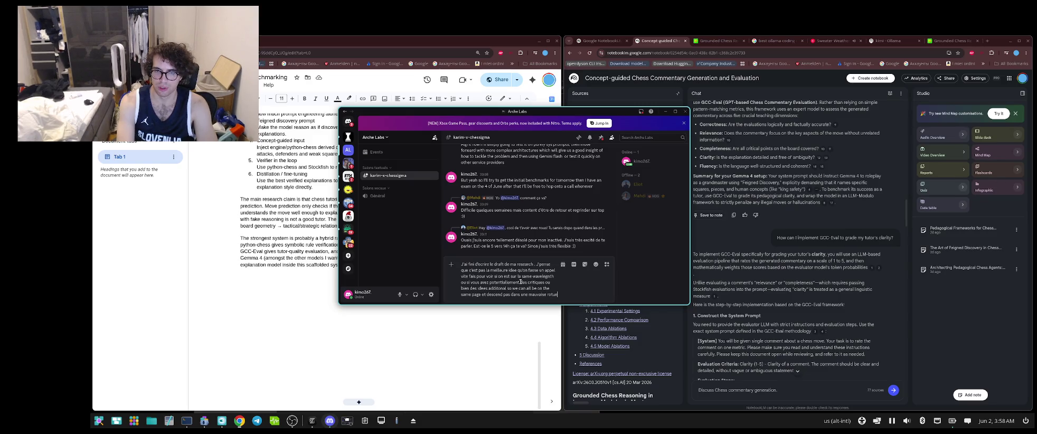
pyautogui.press('BackSpace')
pyautogui.press('BackSpace')
pyautogui.press('BackSpace')
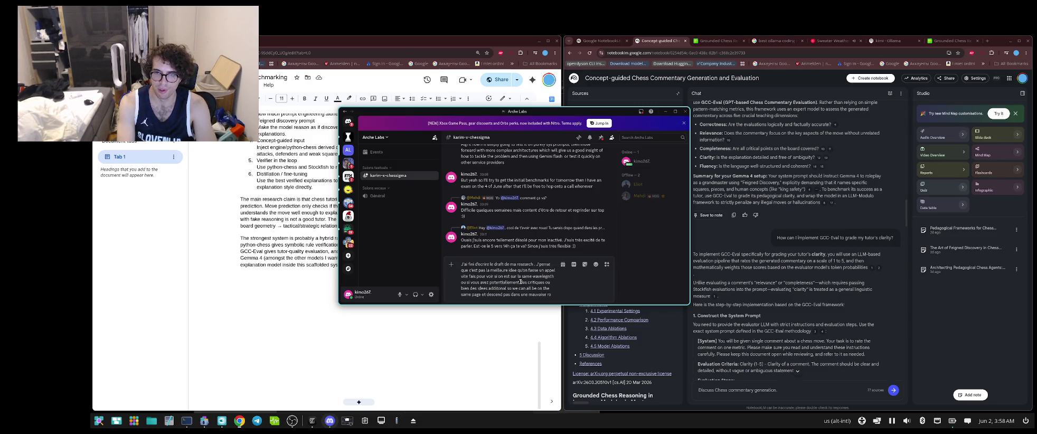
pyautogui.press('BackSpace')
pyautogui.press('BackSpace')
pyautogui.press('BackSpace')
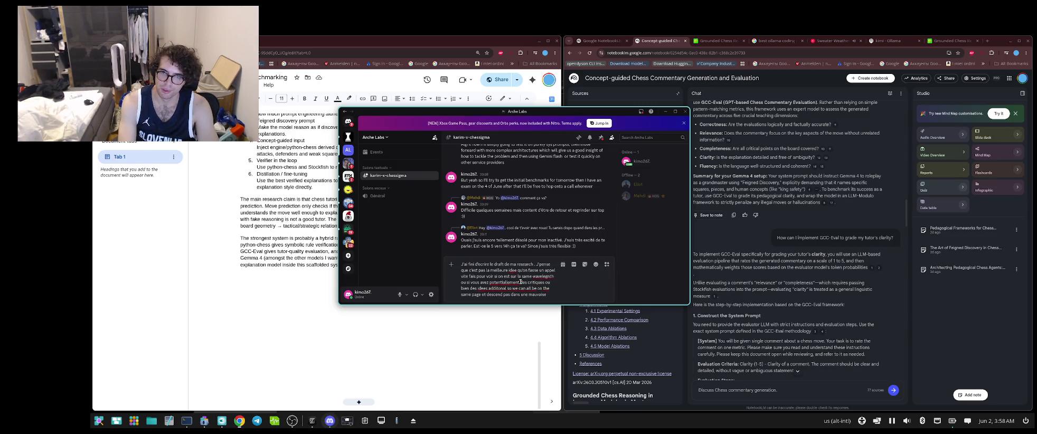
pyautogui.write('direction. Si vp')
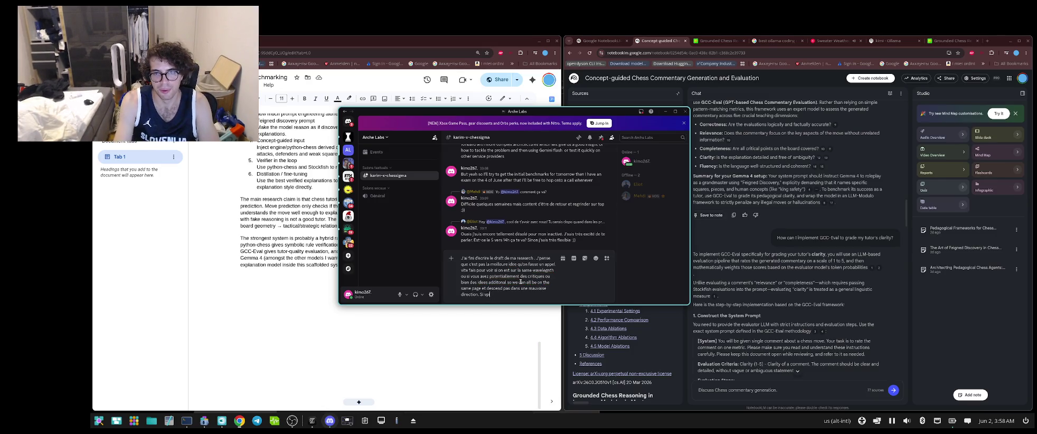
# - Add a French line asking if they're free tomorrow to discuss ideas for this first step
pyautogui.write('vous ete')
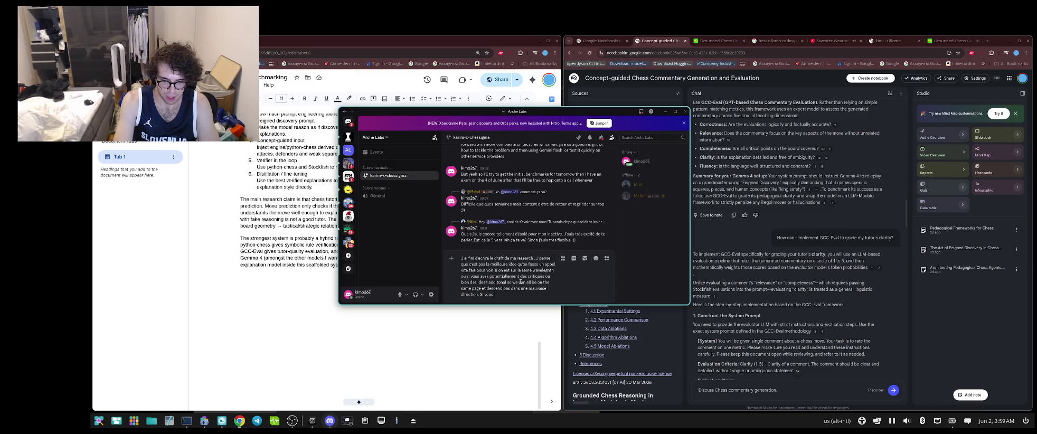
pyautogui.write('s')
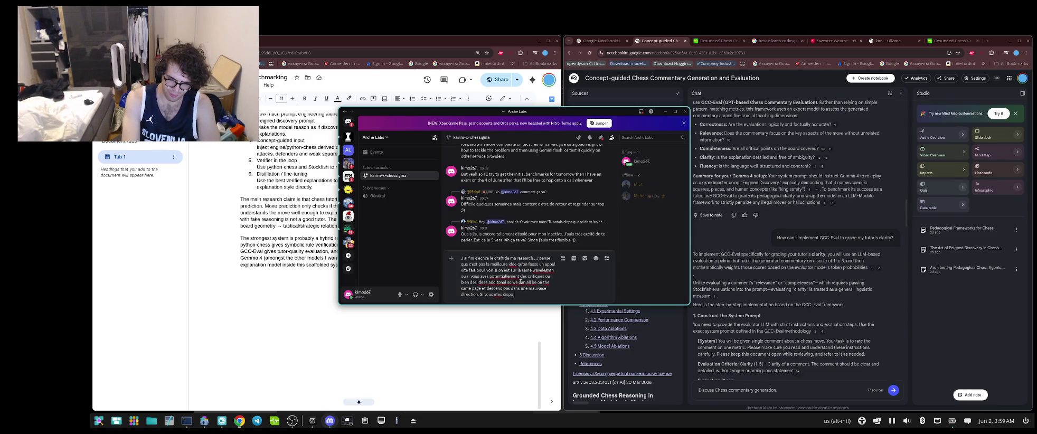
pyautogui.write(' dispo demain')
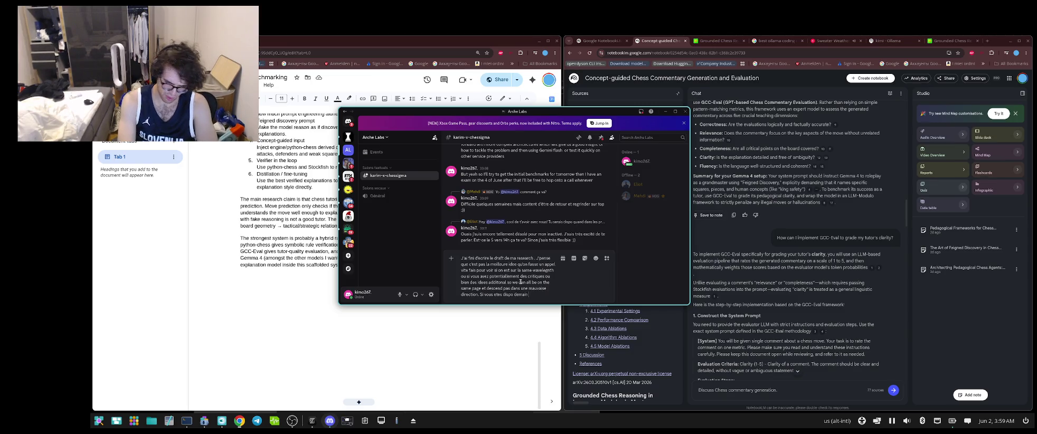
pyautogui.write(' vers 16h opru')
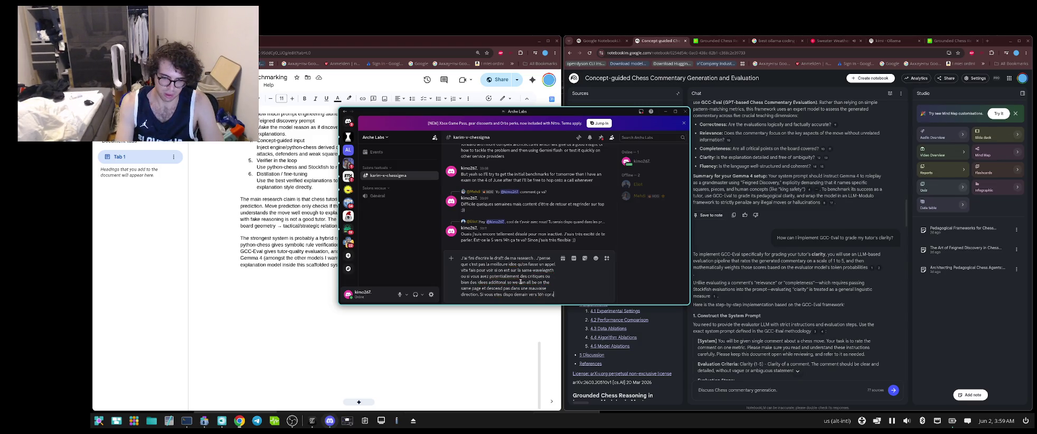
pyautogui.press('BackSpace')
pyautogui.press('BackSpace')
pyautogui.press('BackSpace')
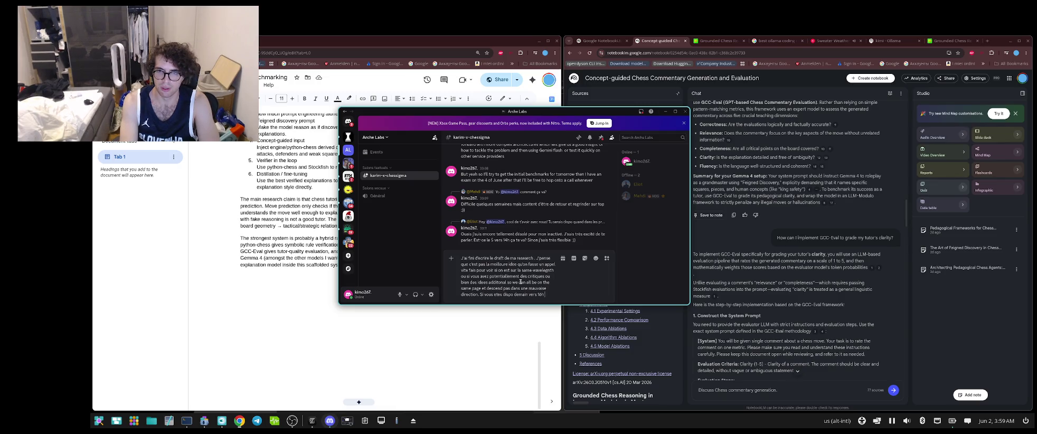
pyautogui.write(' p')
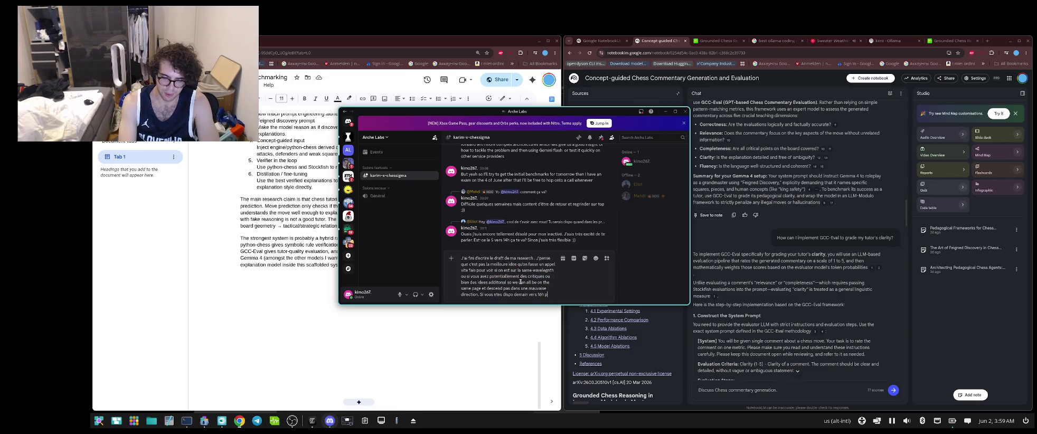
pyautogui.write('our par')
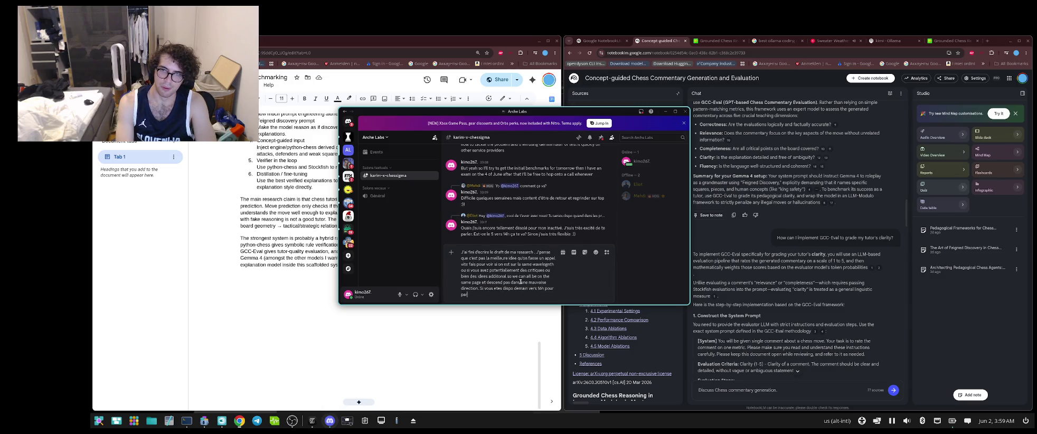
pyautogui.write('ler de')
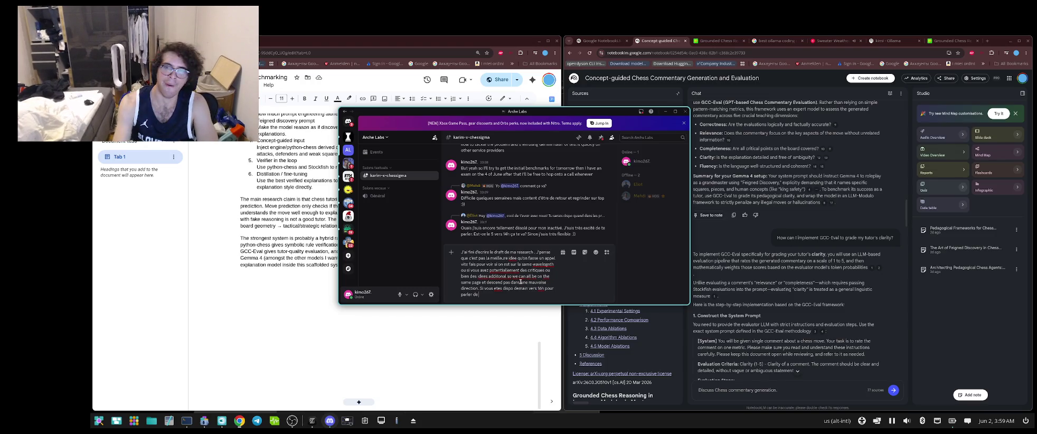
pyautogui.write(' mes')
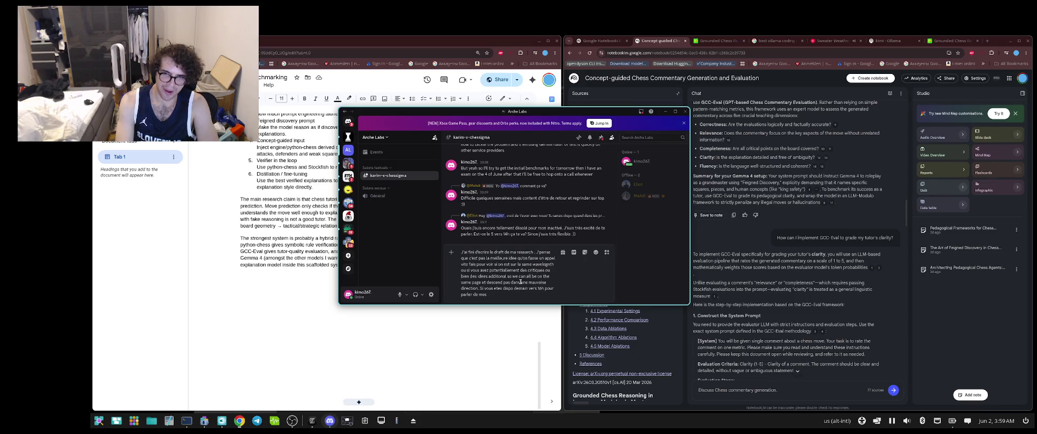
pyautogui.write(' idees [pl')
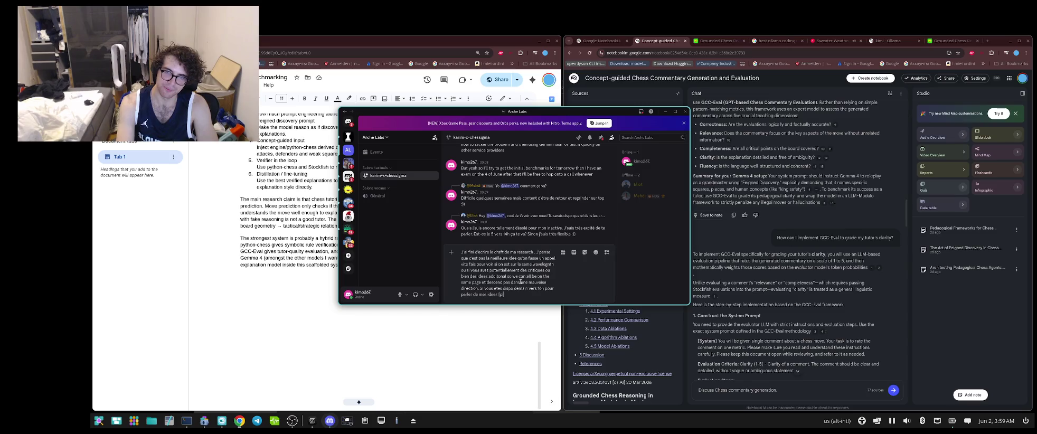
pyautogui.write('pour ')
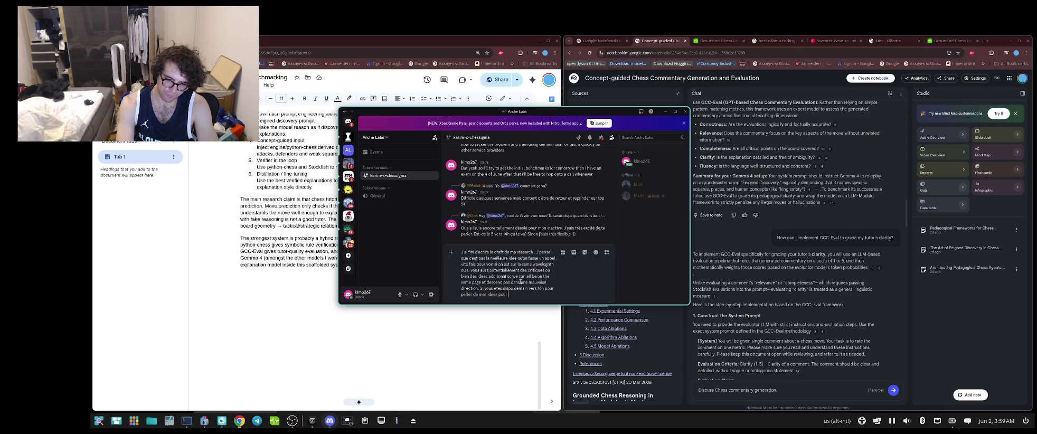
pyautogui.write('cette')
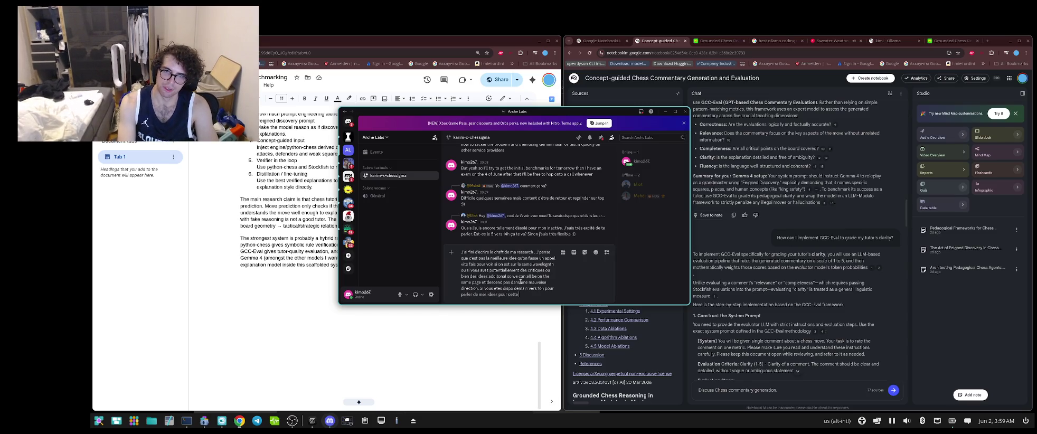
pyautogui.write(' premier')
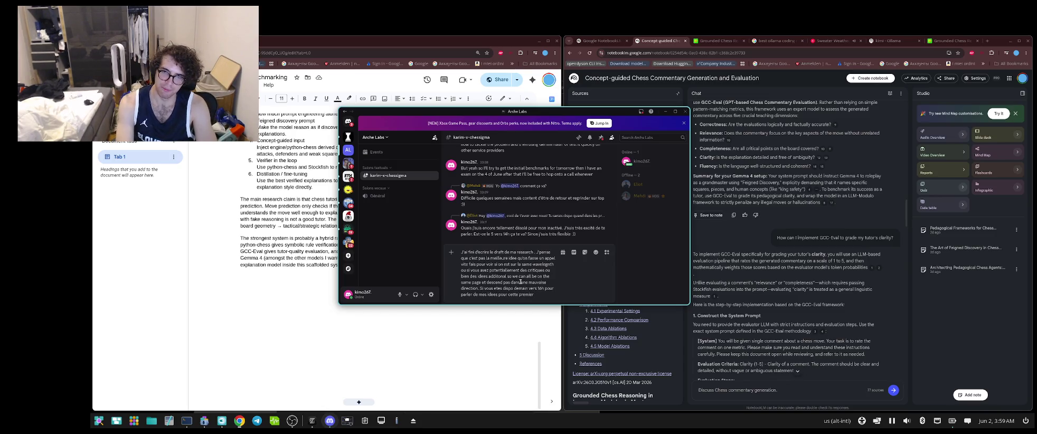
pyautogui.write(' etape.')
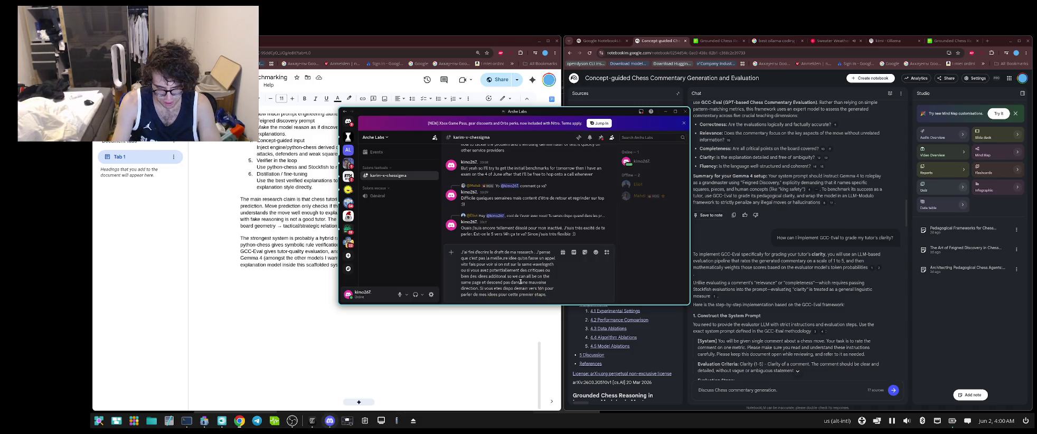
pyautogui.write(' Ca')
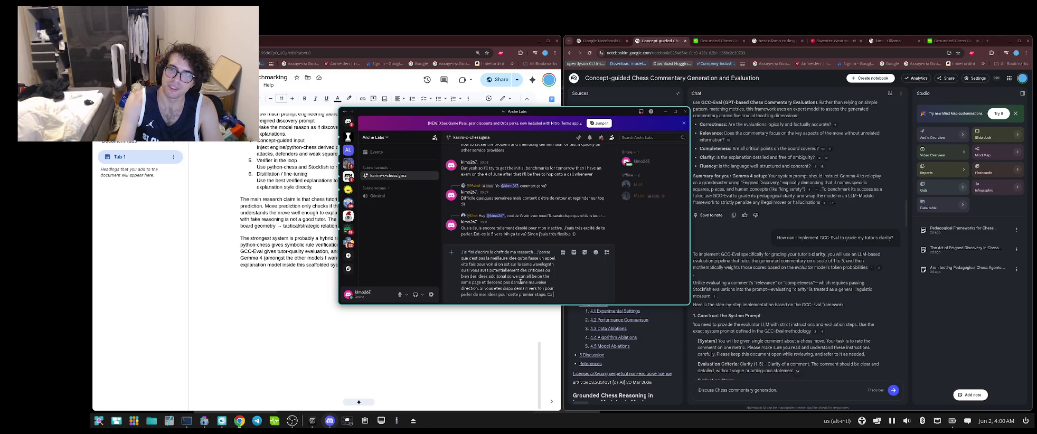
pyautogui.write(' seraot')
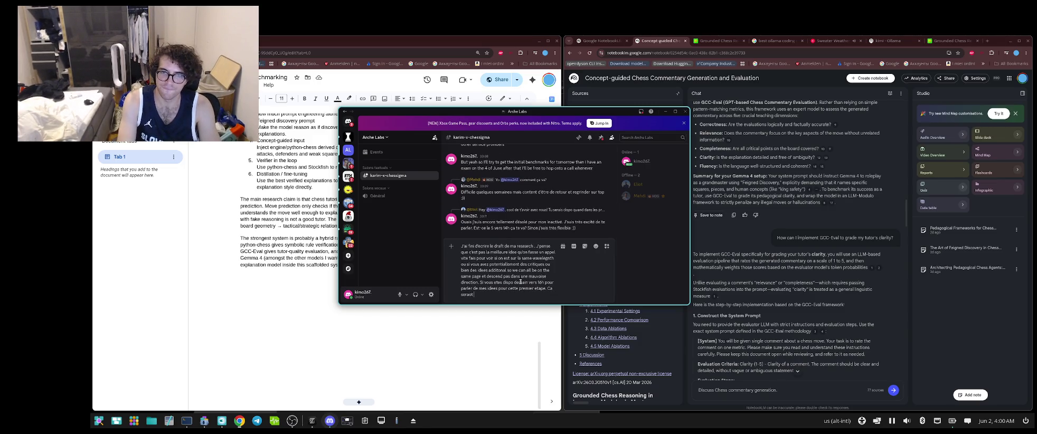
# - Finish the French message with 'Ca serait vrm cool)' and send it
pyautogui.press('BackSpace')
pyautogui.press('BackSpace')
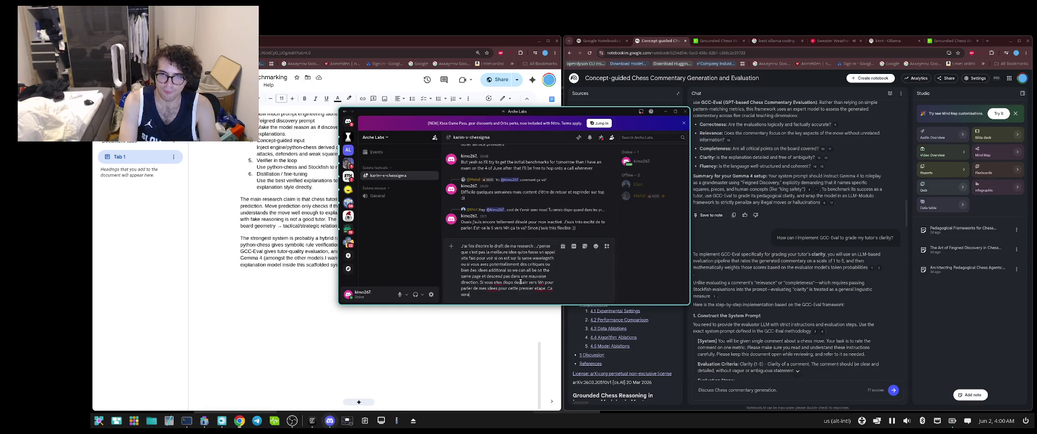
pyautogui.write('it vrm')
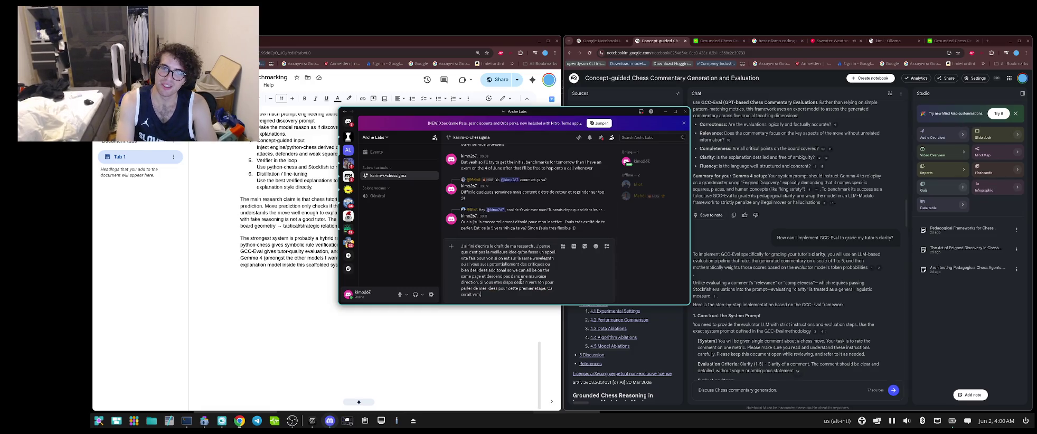
pyautogui.write(' cool!')
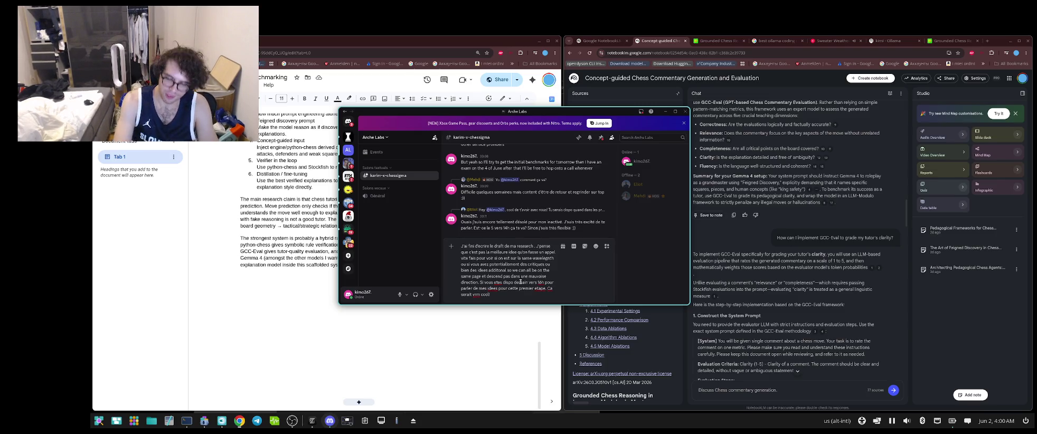
pyautogui.write(')')
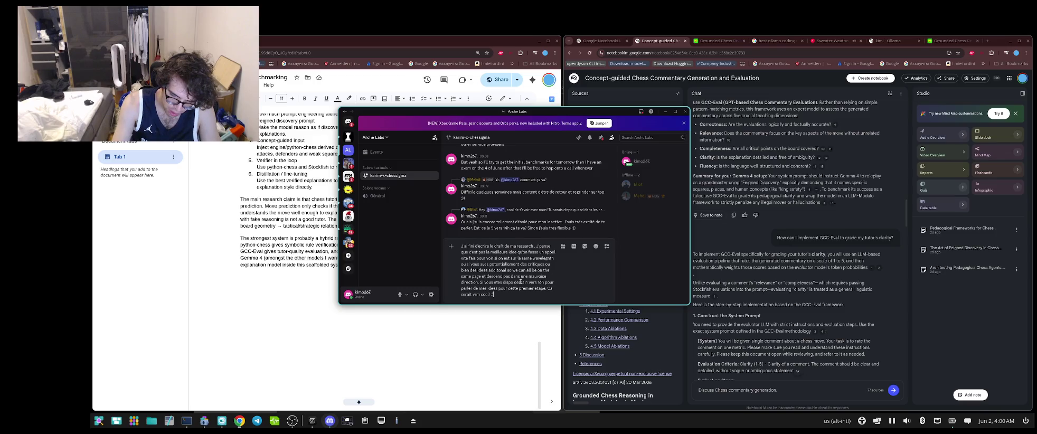
pyautogui.press('Return')
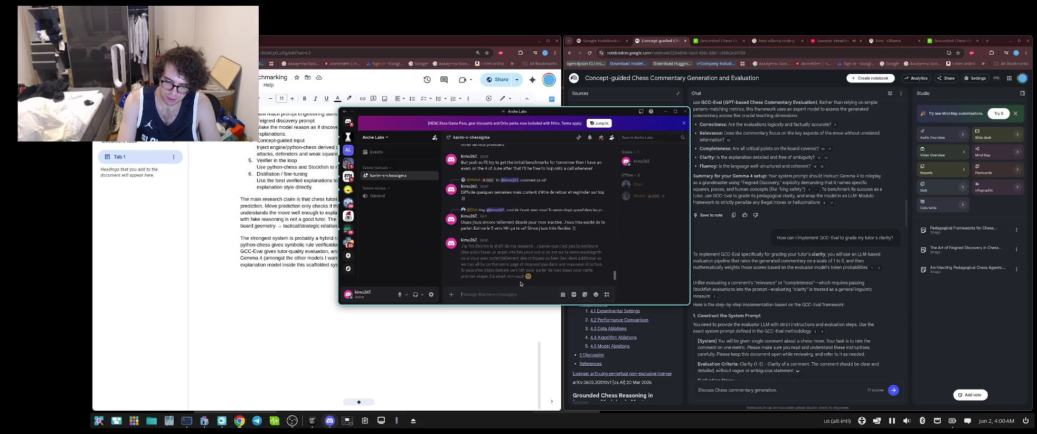
# - Paste and send the Google Docs link in the chat, then return to the Docs draft
pyautogui.write('https://docs.google.com/document/d/1_5HeiLKjAGVjOyp7UR-AgkBjr9wu2xC-9SddCyO_UOg/edit?usp=sharing')
pyautogui.press('Return')
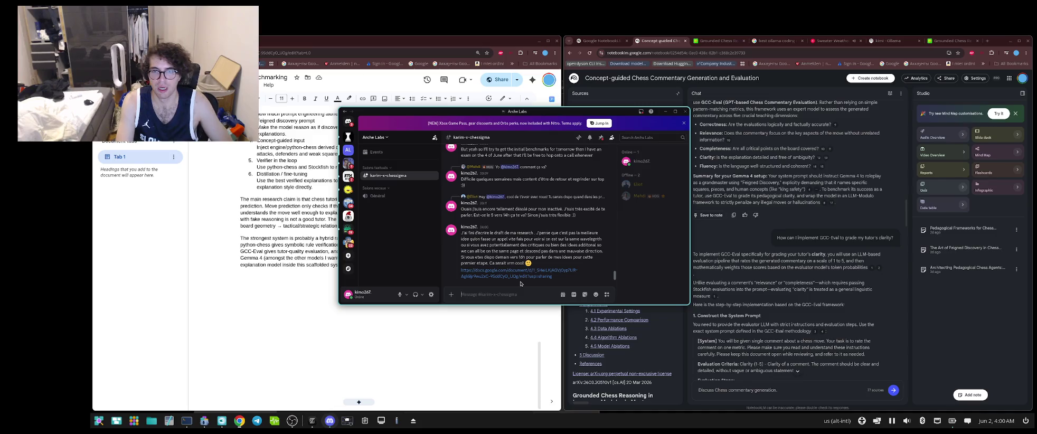
pyautogui.click(286, 304)
pyautogui.scroll(-5, 286, 304)
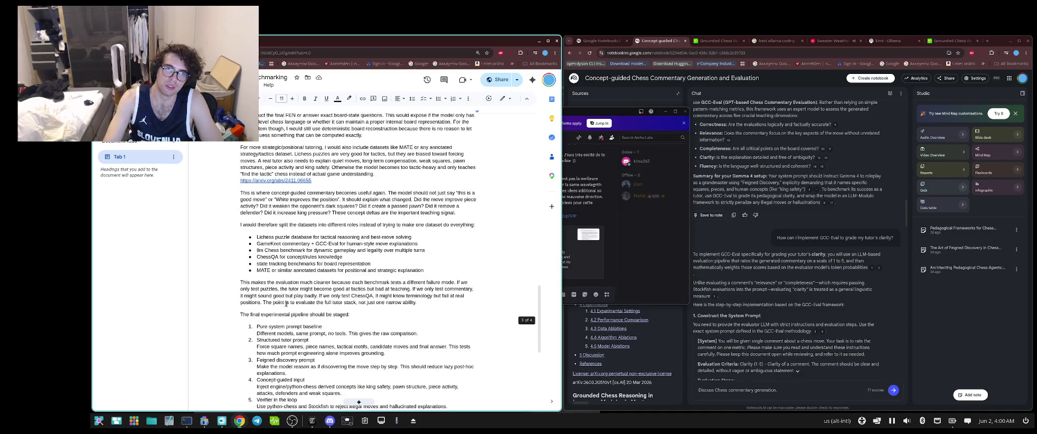
# - Review the baseline and chess-tutor benchmark sections, then select all the draft's text
pyautogui.scroll(-5, 286, 304)
pyautogui.scroll(3, 286, 304)
pyautogui.scroll(3, 289, 306)
pyautogui.scroll(3, 293, 308)
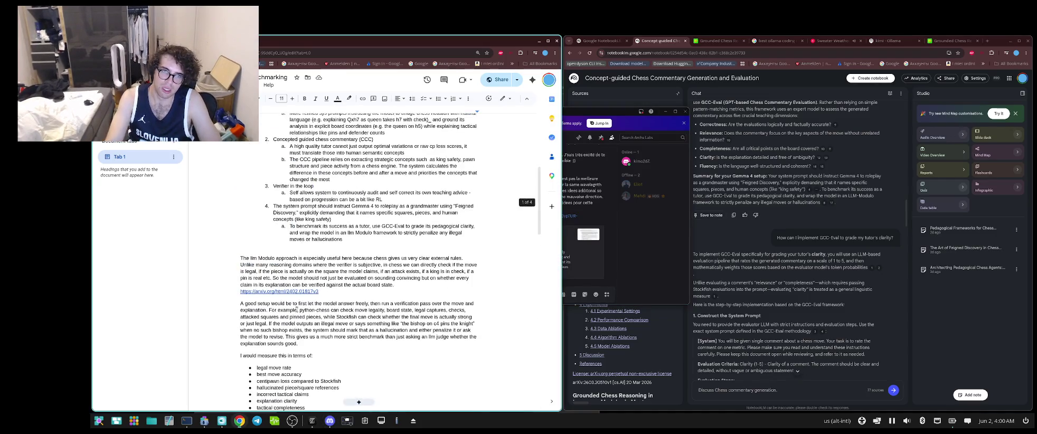
pyautogui.scroll(2, 297, 309)
pyautogui.scroll(4, 297, 309)
pyautogui.scroll(-1, 298, 310)
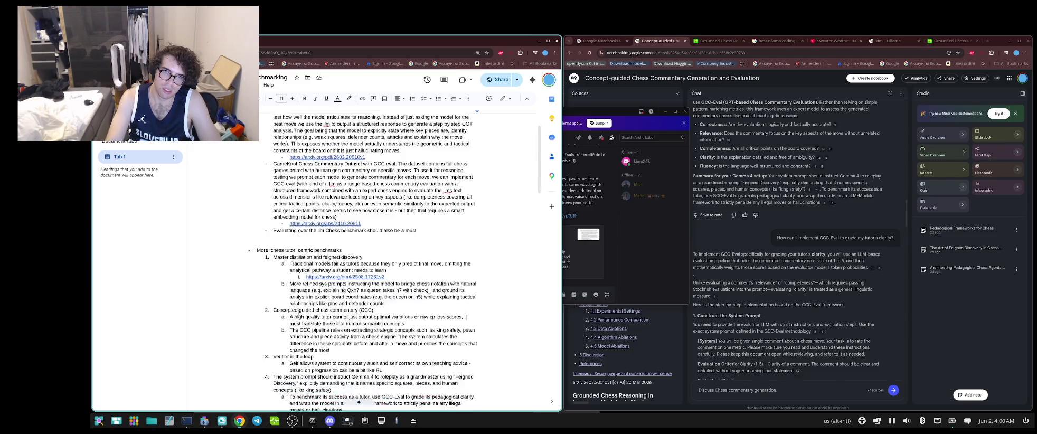
pyautogui.scroll(-1, 302, 313)
pyautogui.scroll(-1, 307, 317)
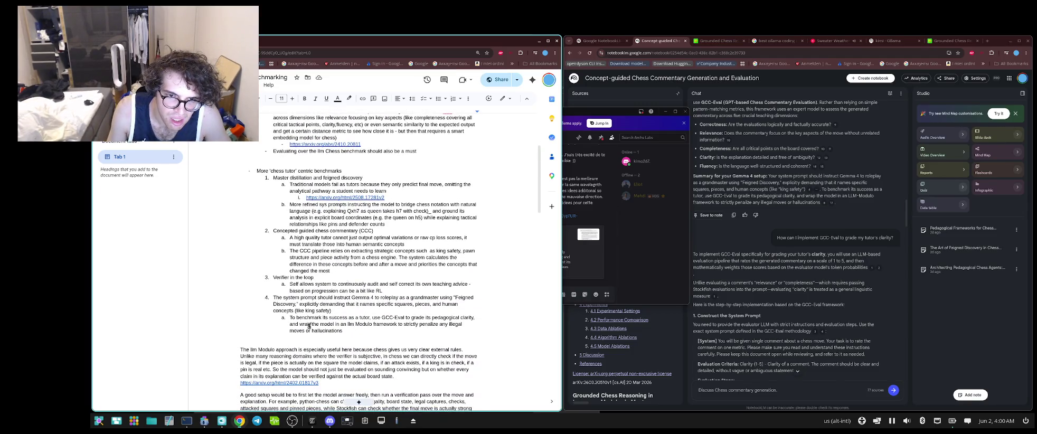
pyautogui.scroll(1, 309, 325)
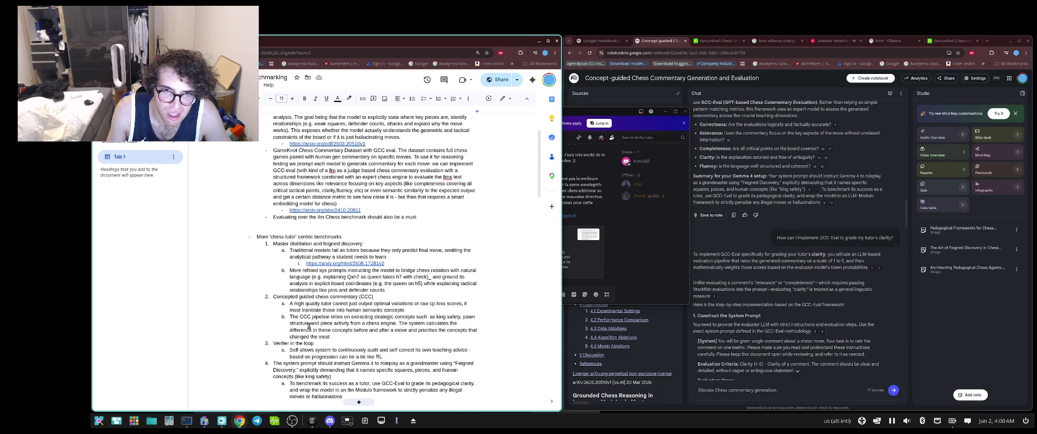
pyautogui.scroll(-2, 309, 325)
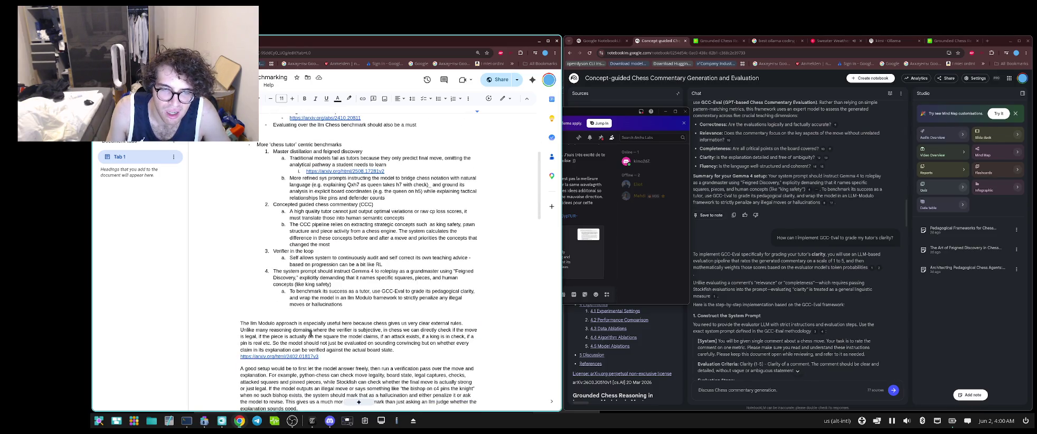
pyautogui.scroll(2, 310, 333)
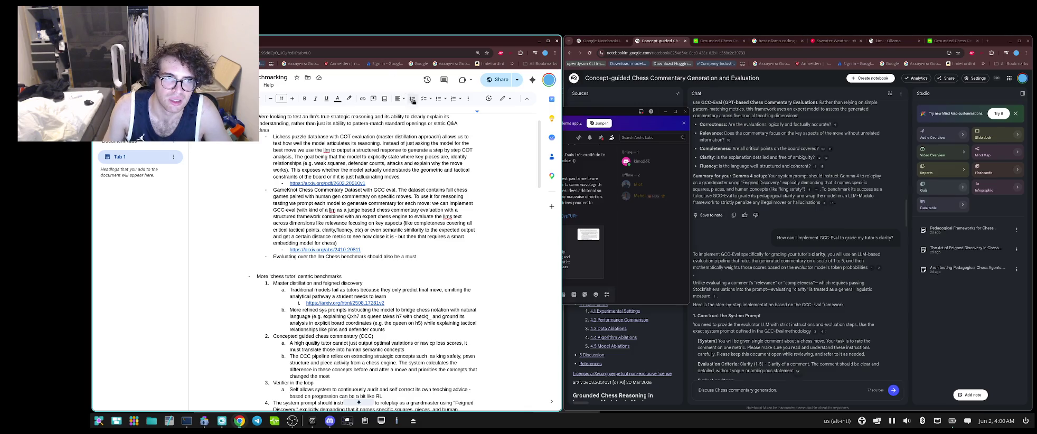
pyautogui.scroll(1, 445, 201)
pyautogui.click(445, 202)
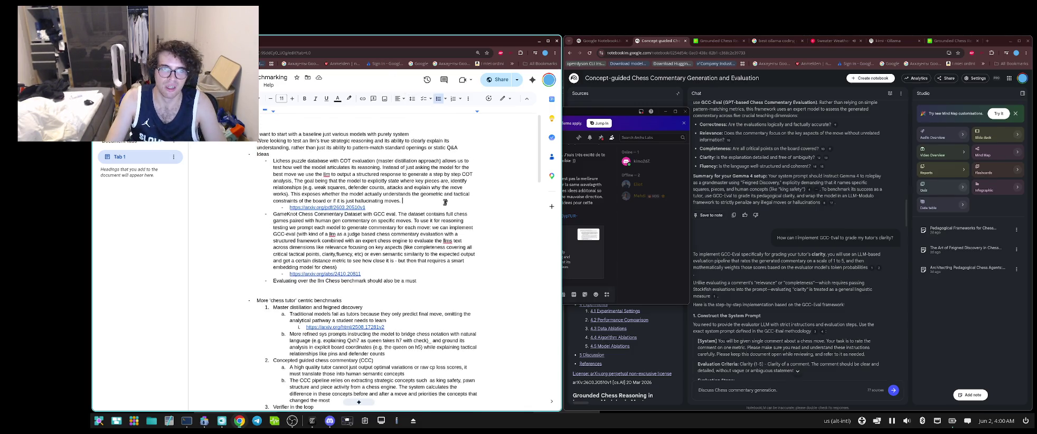
pyautogui.hotkey('ctrl', 'a')
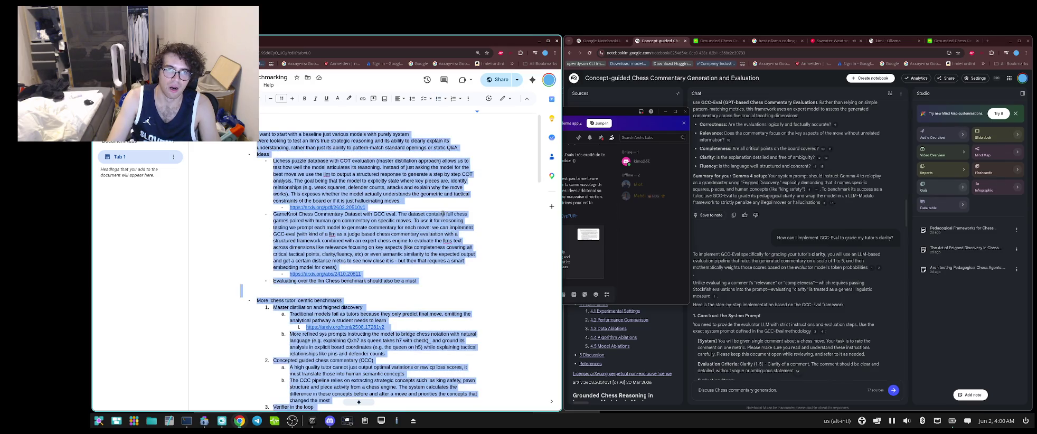
# - Apply one text colour from the toolbar palette to the entire selected draft
pyautogui.click(338, 98)
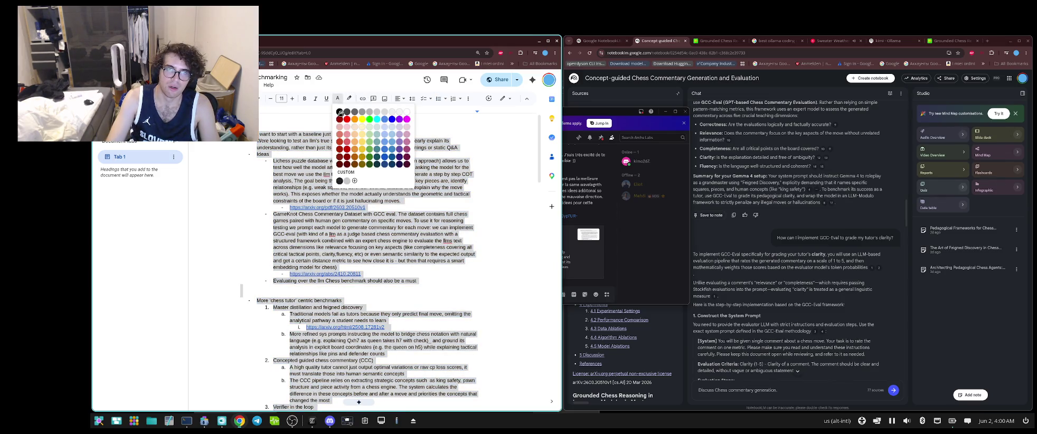
pyautogui.click(342, 113)
pyautogui.click(360, 174)
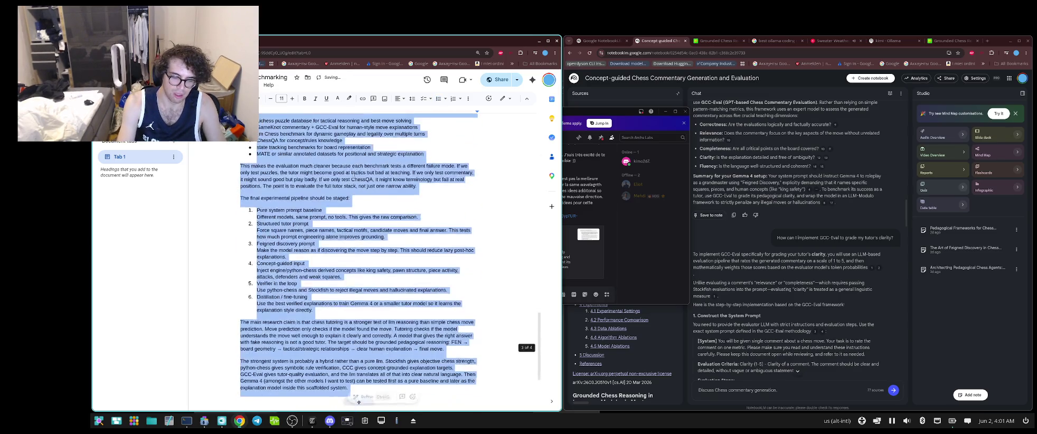
# - Reselect the document text, then drag-select a block around the pipeline list
pyautogui.hotkey('ctrl', 'a')
pyautogui.click(259, 222)
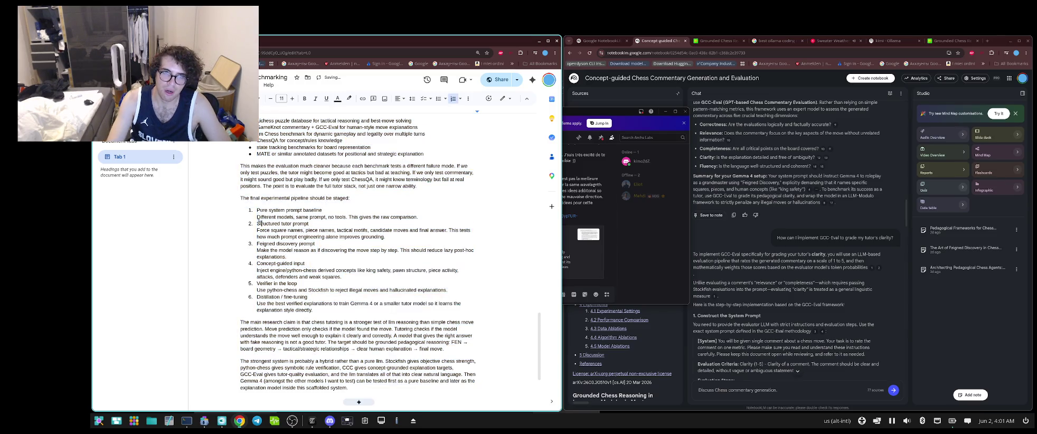
pyautogui.moveTo(257, 140); pyautogui.dragTo(340, 343)
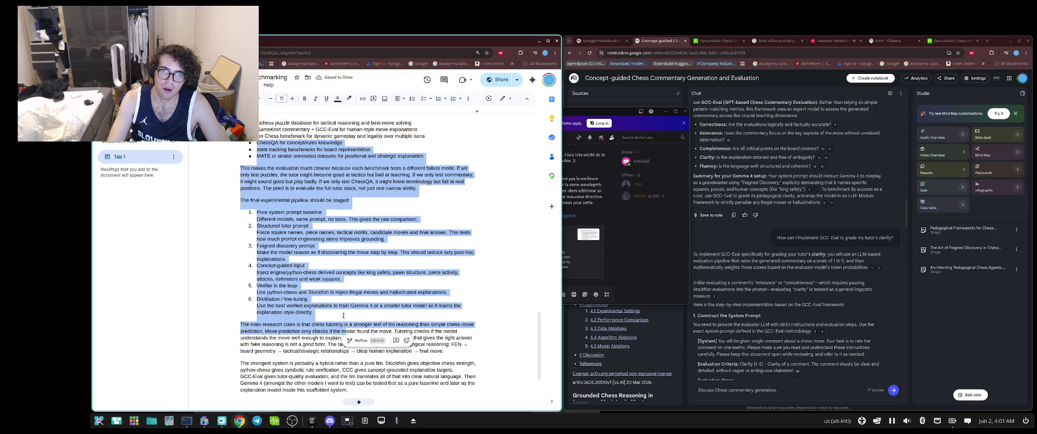
pyautogui.scroll(5, 340, 299)
pyautogui.scroll(1, 340, 298)
pyautogui.click(473, 230)
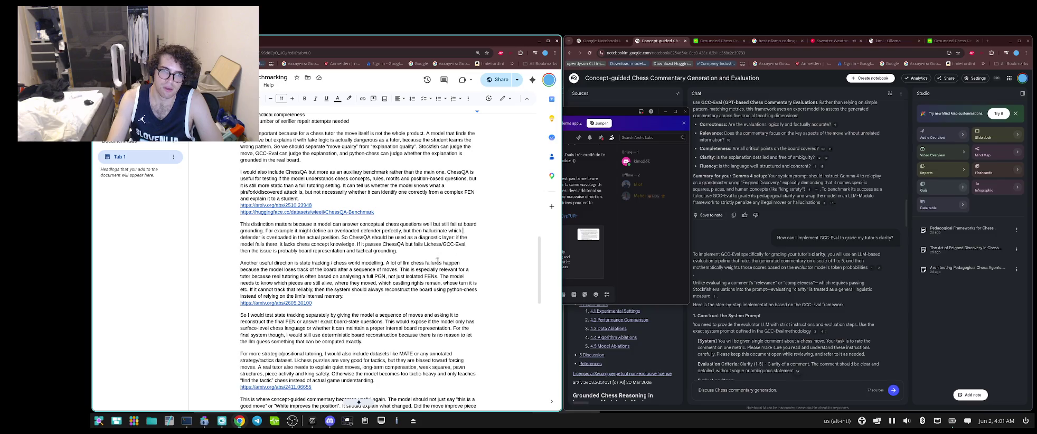
# - Switch to NotebookLM and scroll the chat back to the Feigned Discovery tutoring-quality answer
pyautogui.scroll(-3, 437, 260)
pyautogui.scroll(-3, 438, 260)
pyautogui.scroll(-2, 437, 260)
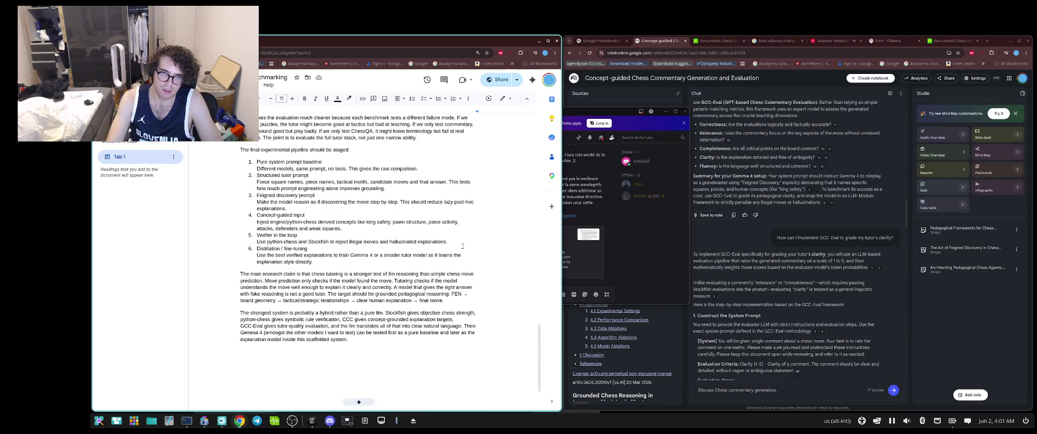
pyautogui.click(880, 200)
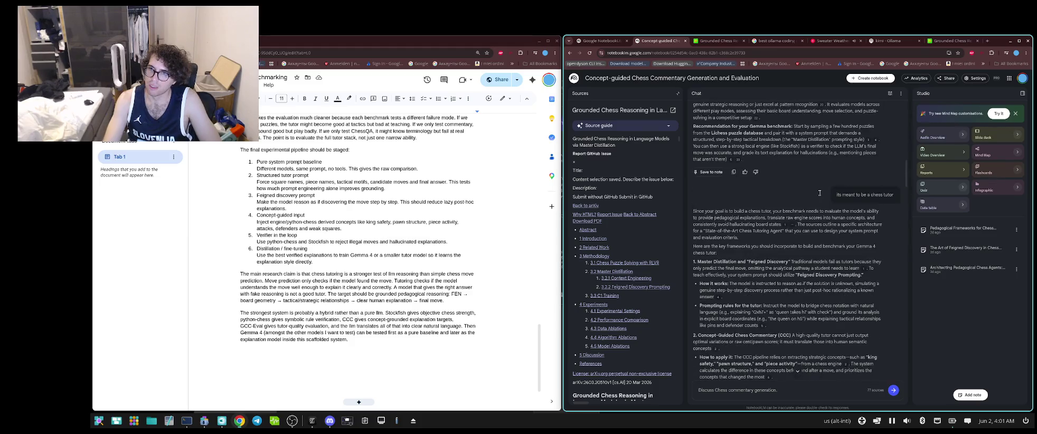
pyautogui.scroll(5, 774, 242)
pyautogui.scroll(5, 768, 243)
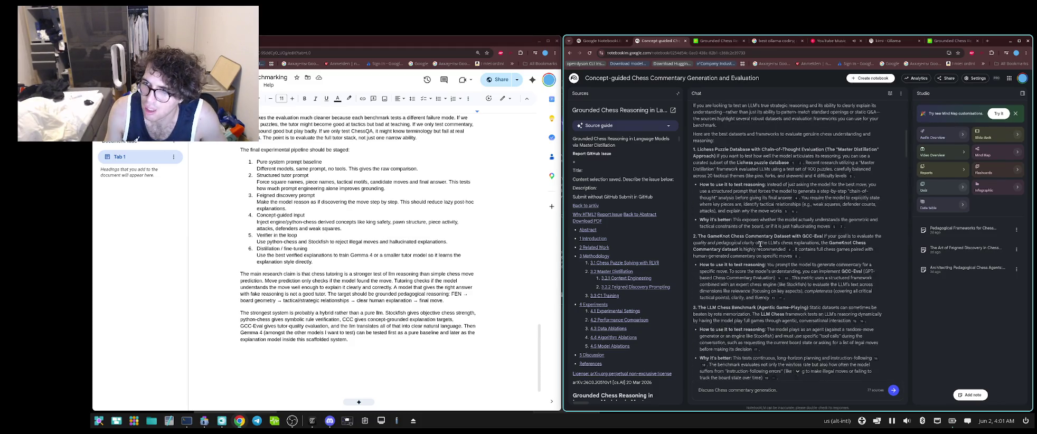
pyautogui.scroll(3, 760, 244)
pyautogui.scroll(5, 760, 244)
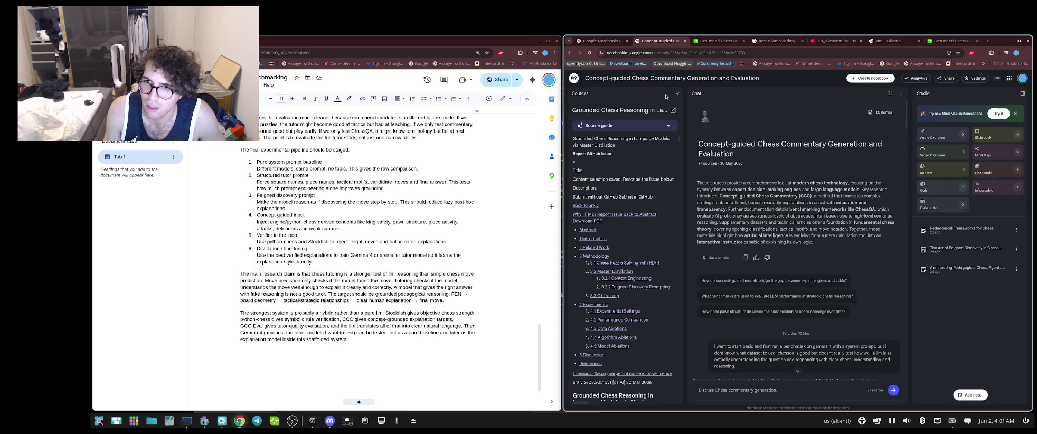
pyautogui.scroll(-3, 781, 212)
pyautogui.scroll(-5, 782, 211)
pyautogui.scroll(-3, 782, 212)
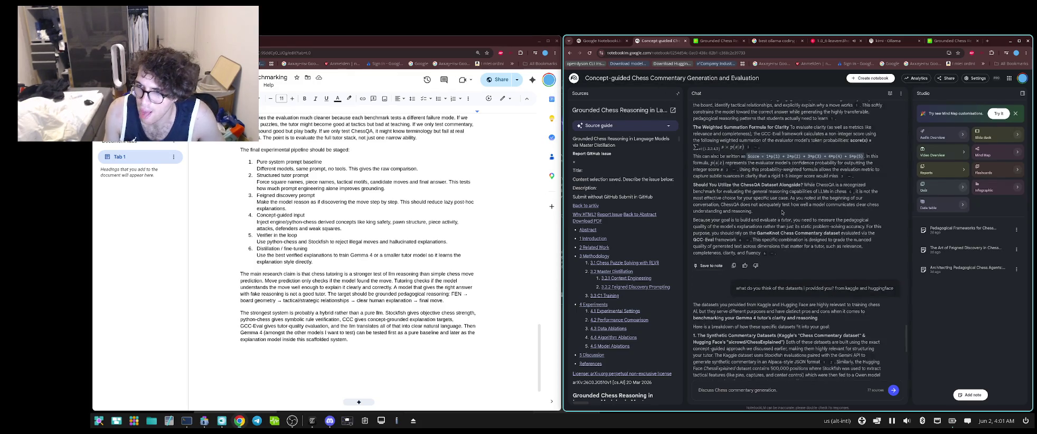
pyautogui.scroll(1, 782, 212)
pyautogui.scroll(2, 782, 212)
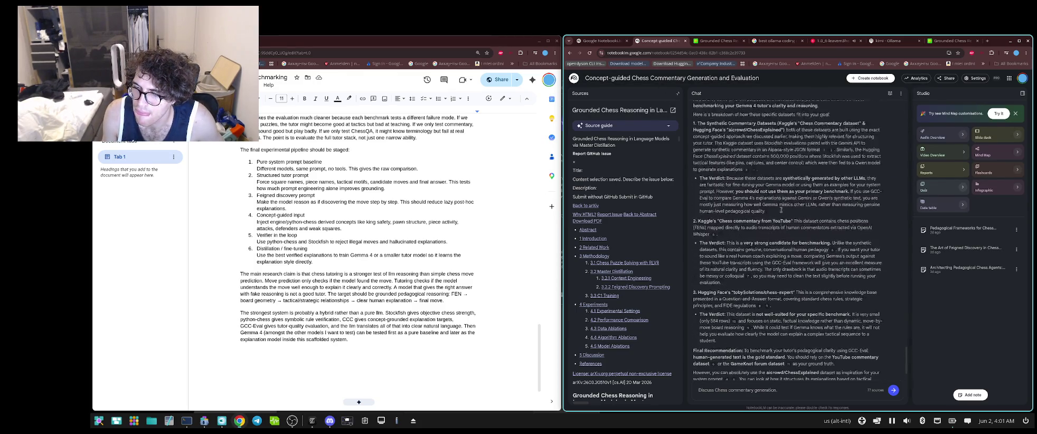
pyautogui.scroll(-2, 781, 211)
pyautogui.scroll(5, 781, 212)
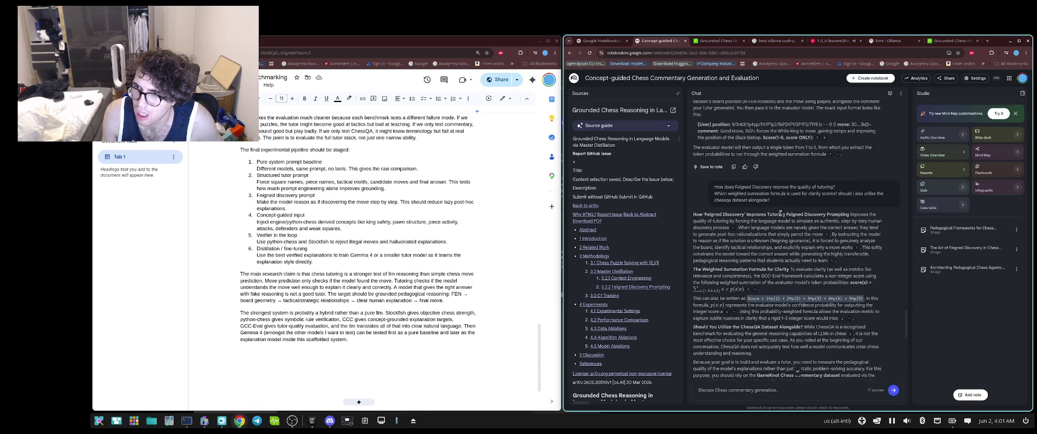
pyautogui.scroll(2, 425, 287)
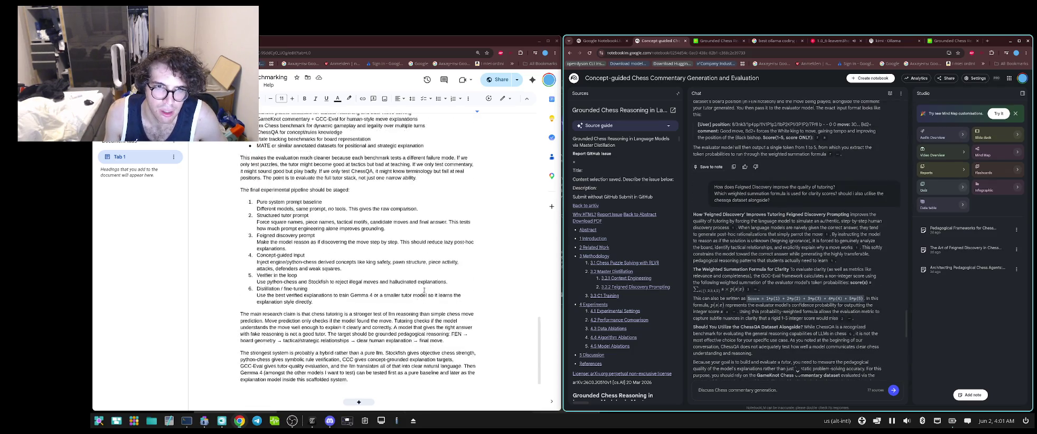
pyautogui.scroll(3, 425, 288)
pyautogui.scroll(4, 424, 290)
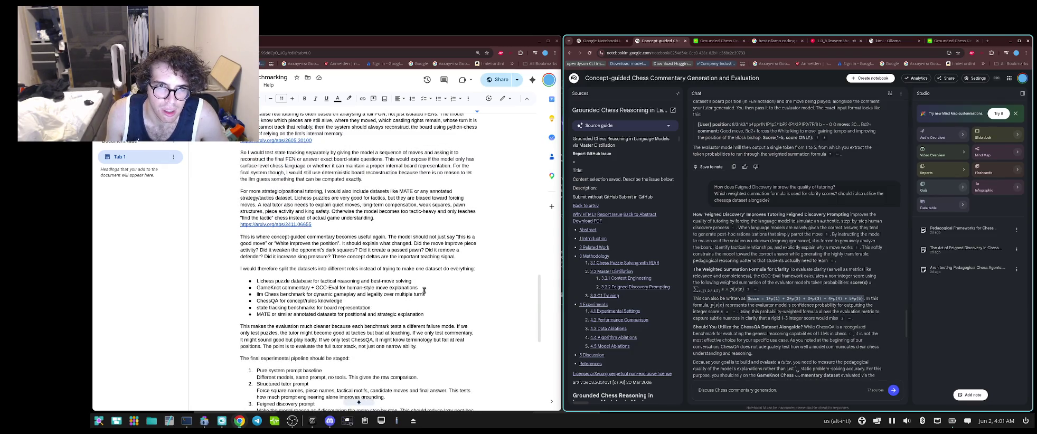
pyautogui.scroll(1, 424, 290)
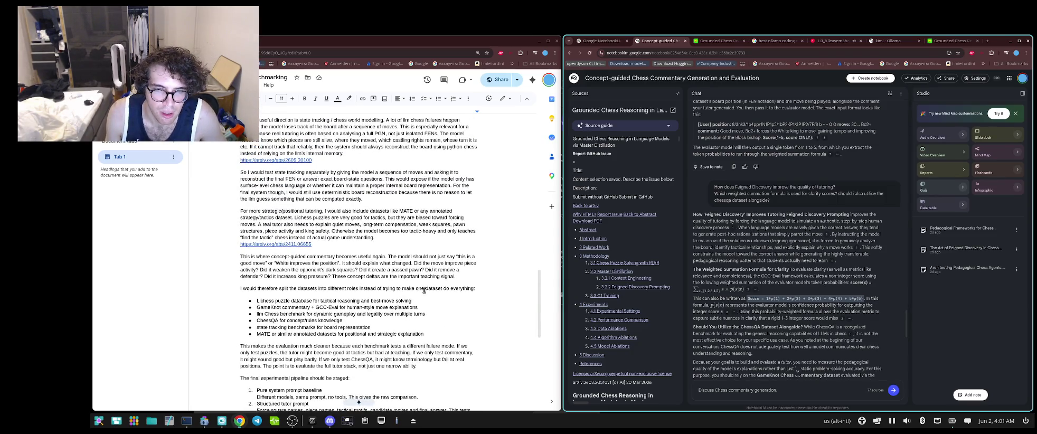
pyautogui.scroll(3, 424, 290)
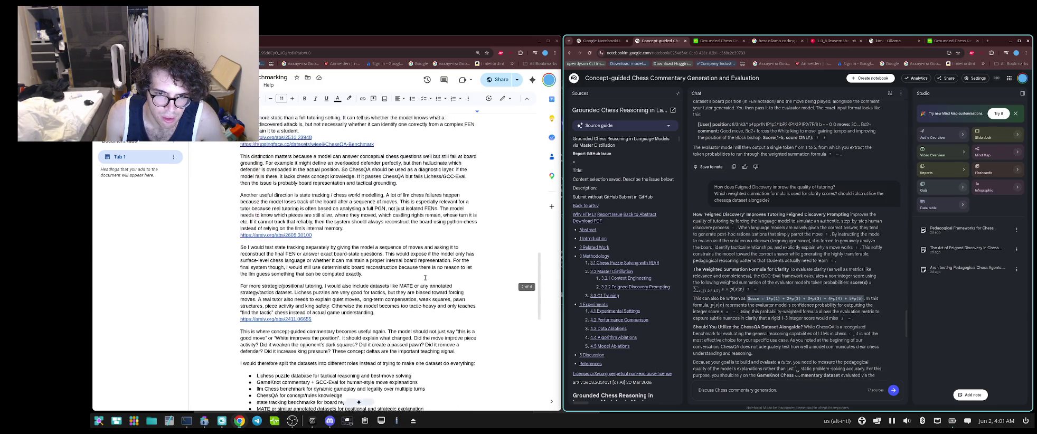
pyautogui.scroll(3, 425, 289)
pyautogui.scroll(1, 425, 289)
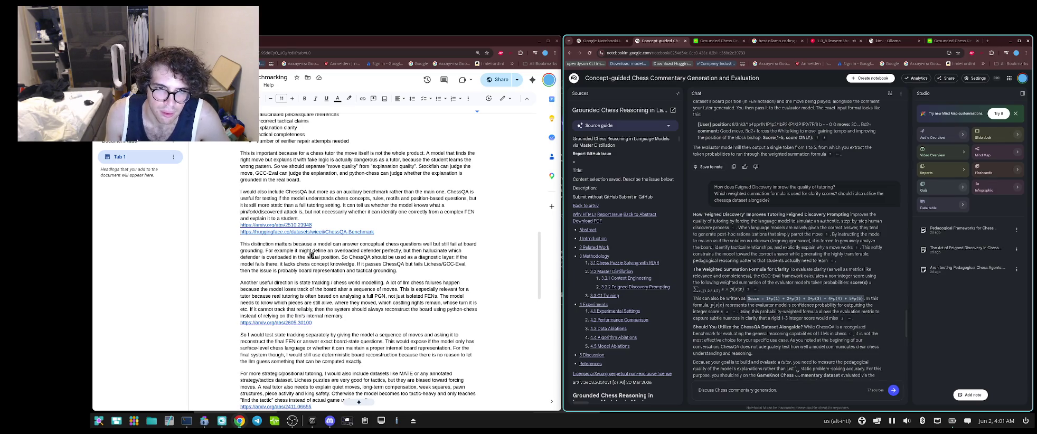
pyautogui.scroll(-3, 312, 257)
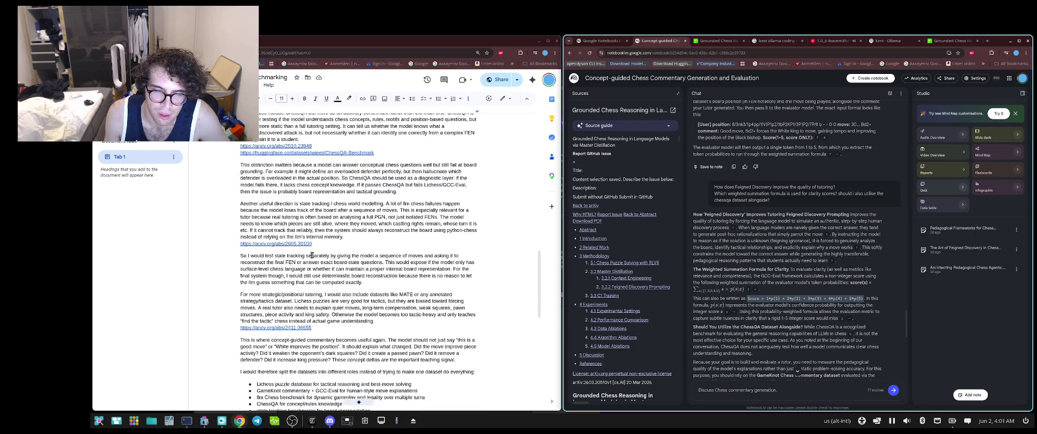
pyautogui.moveTo(297, 263); pyautogui.dragTo(344, 275)
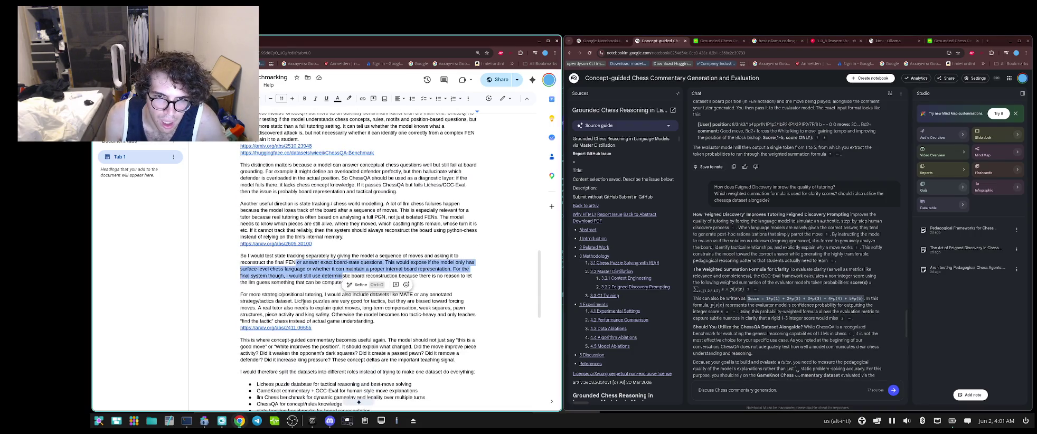
# - Select the positional tutoring passage and then the whole concept-guided commentary paragraph
pyautogui.moveTo(282, 295)
pyautogui.mouseDown()
pyautogui.moveTo(399, 319)
pyautogui.moveTo(417, 307)
pyautogui.moveTo(332, 313)
pyautogui.mouseUp()
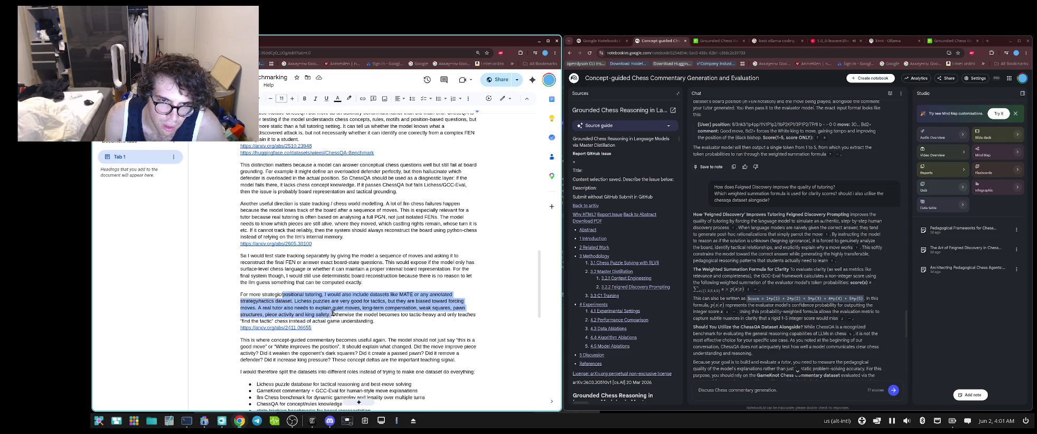
pyautogui.moveTo(331, 313); pyautogui.dragTo(331, 313)
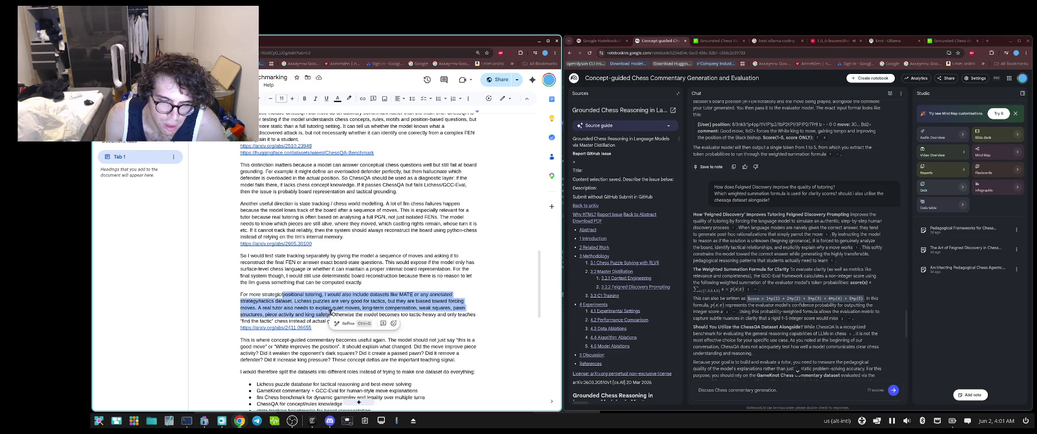
pyautogui.tripleClick(303, 351)
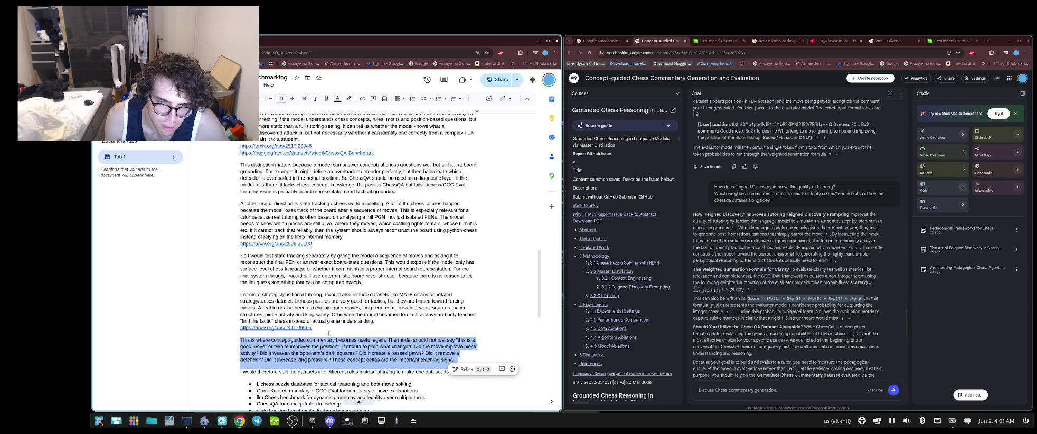
# - Scroll down the draft and search it for 'yout', which finds no matches
pyautogui.scroll(-1, 376, 363)
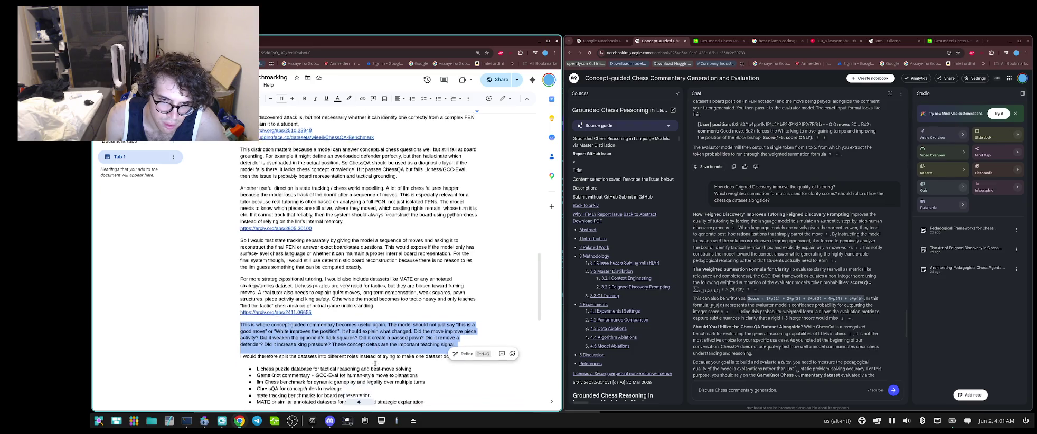
pyautogui.scroll(-1, 375, 363)
pyautogui.scroll(-2, 375, 363)
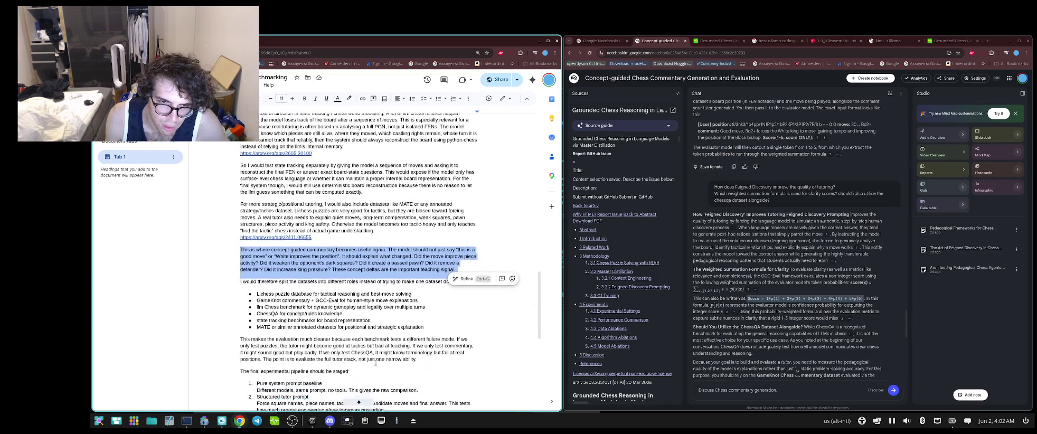
pyautogui.scroll(-1, 375, 363)
pyautogui.scroll(-1, 377, 362)
pyautogui.scroll(-1, 377, 362)
pyautogui.scroll(-1, 377, 362)
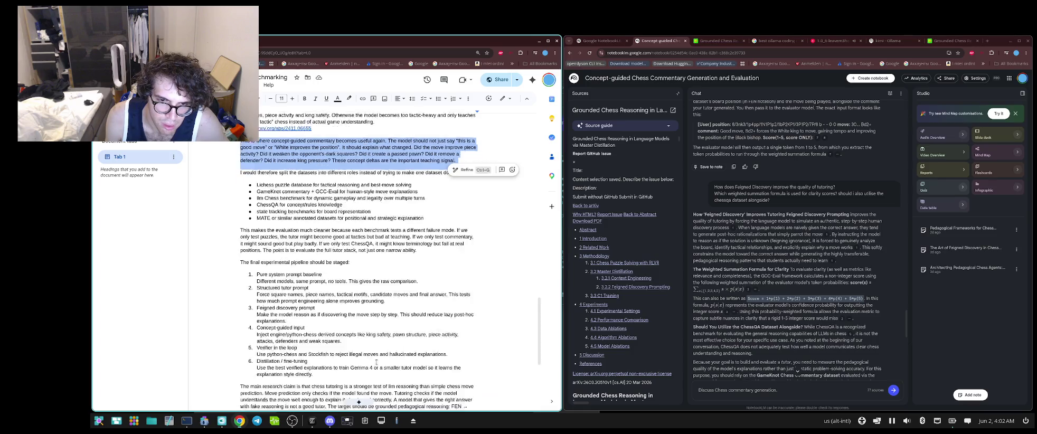
pyautogui.scroll(-1, 377, 362)
pyautogui.scroll(-1, 378, 361)
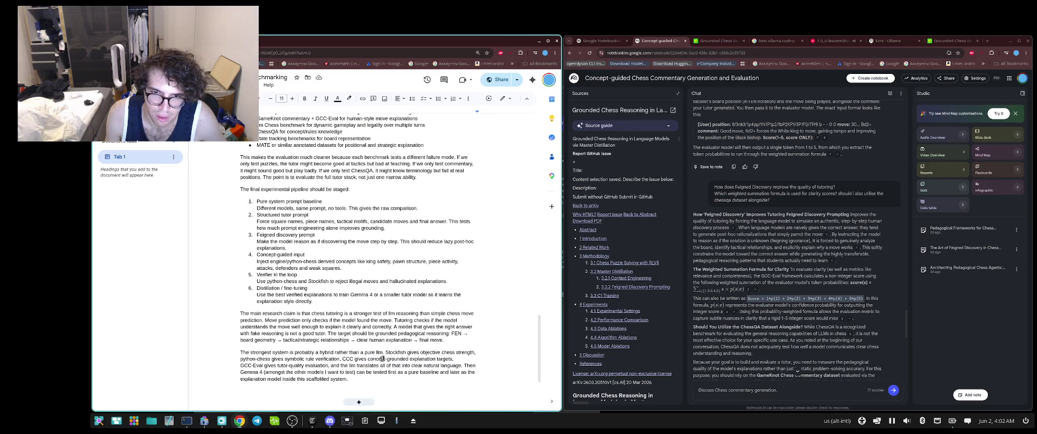
pyautogui.hotkey('ctrl', 'f')
pyautogui.write('yo')
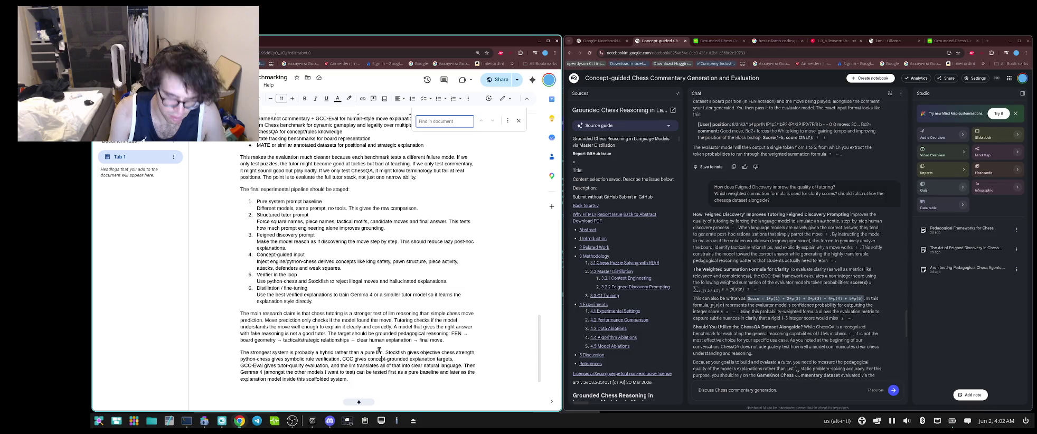
pyautogui.write('ut')
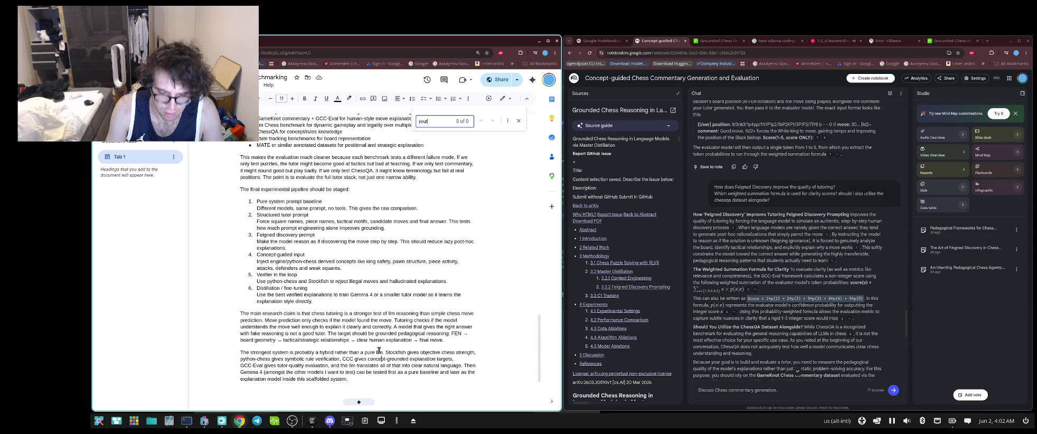